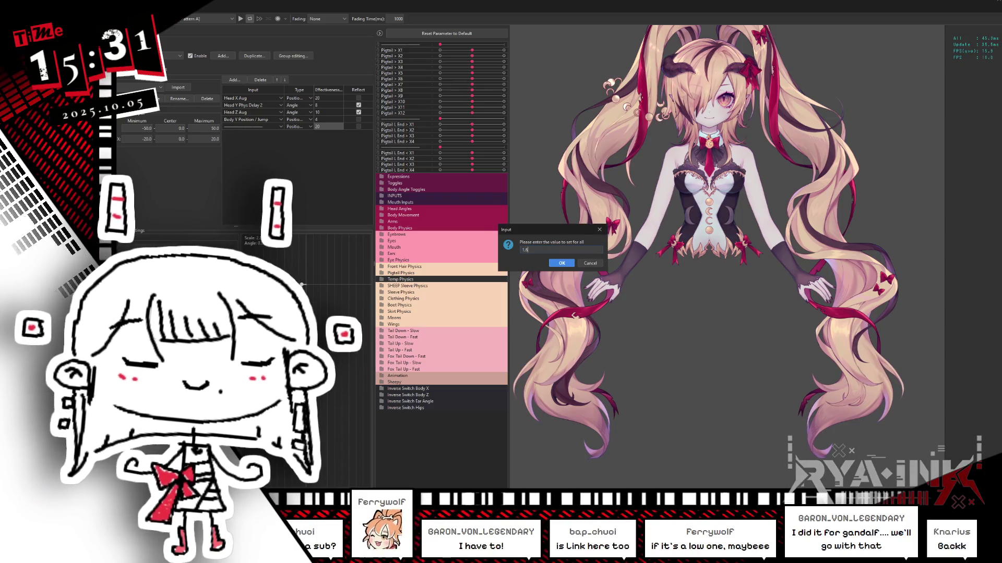
Apply the value 1 to all chosen physics entries and close Physics Settings.
key(Return)
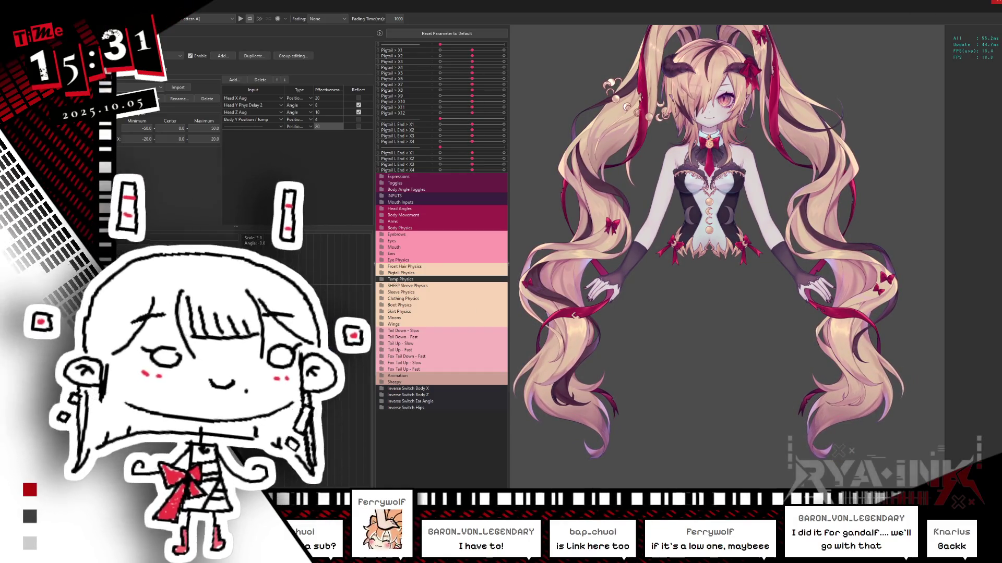
key(Escape)
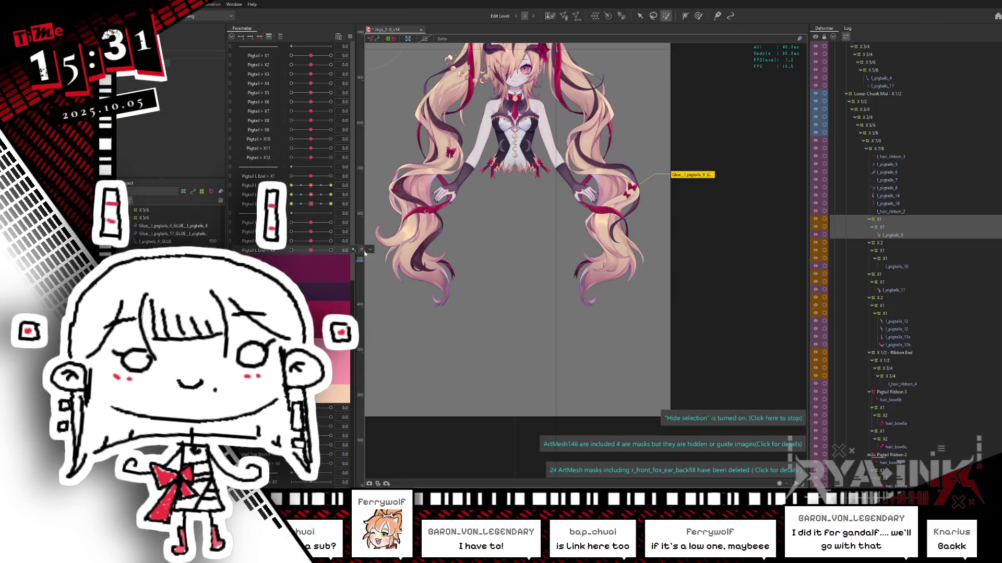
Select the left pigtail deformers and swing one pigtail parameter through -1.0, 1.0 and 0.0.
click(363, 251)
click(320, 243)
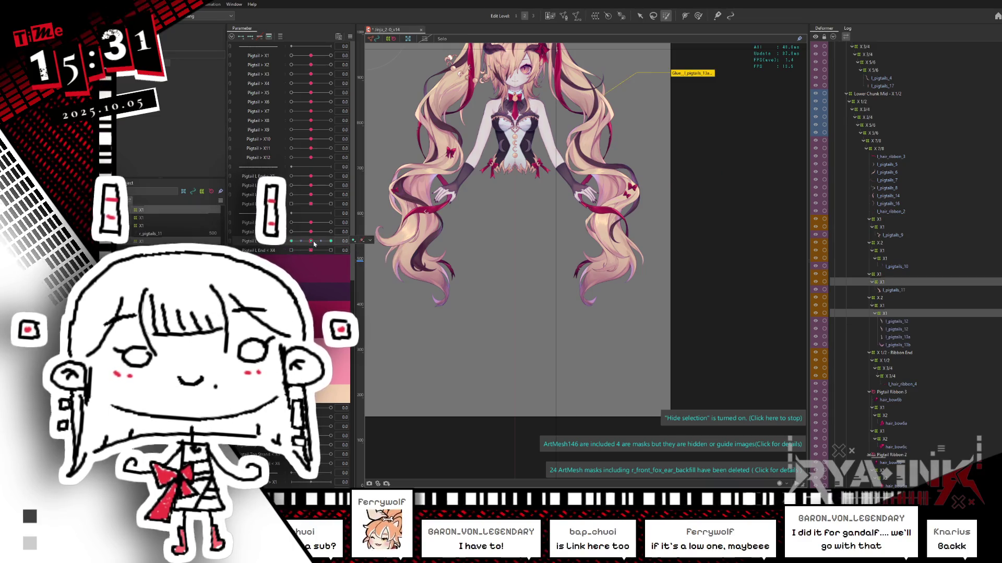
click(309, 232)
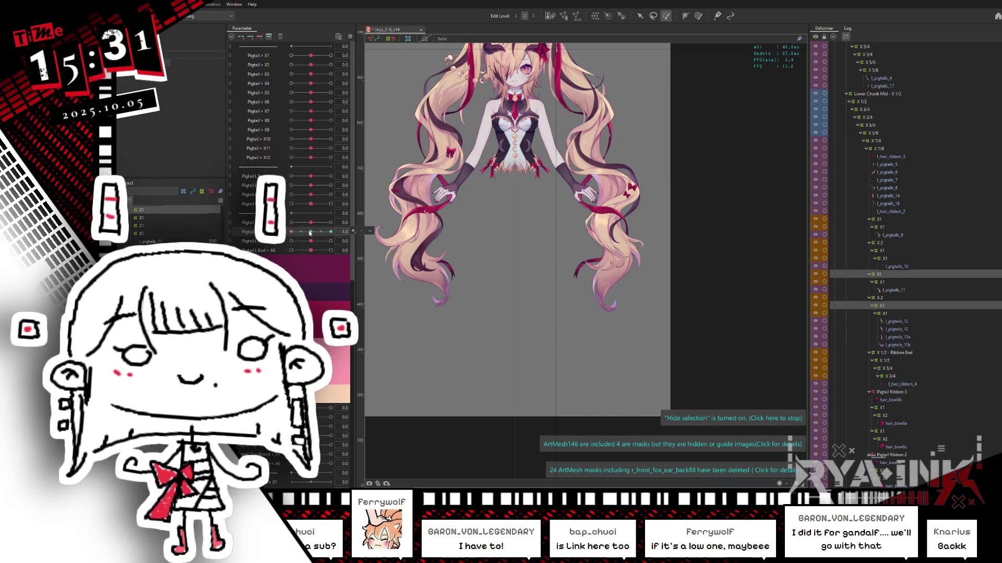
click(369, 222)
click(382, 223)
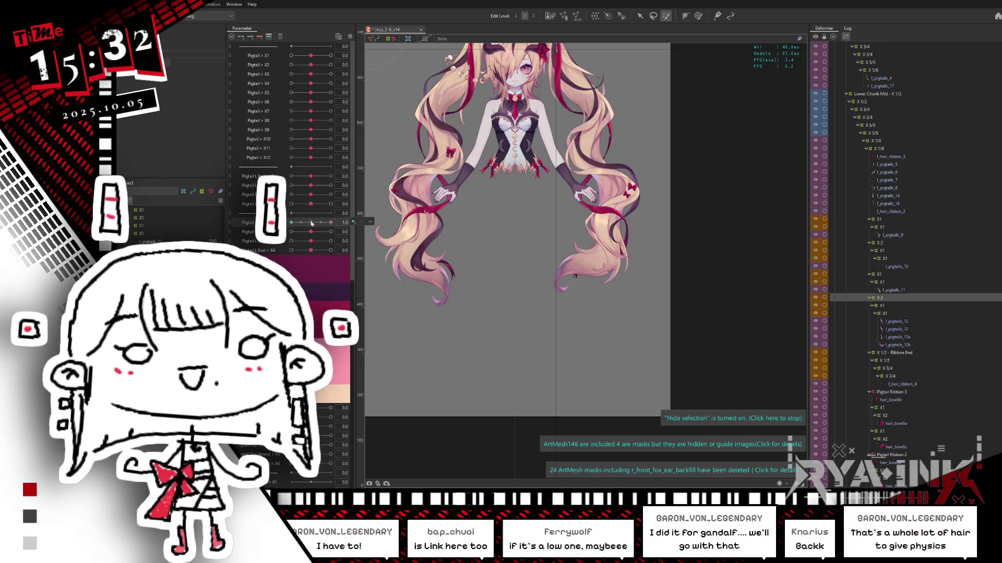
click(311, 223)
Try Pigtail X12 at -1.0 and 1.0, then Pigtail X11 at 1.0 and back to 0.0.
click(310, 157)
click(369, 157)
click(382, 157)
click(331, 157)
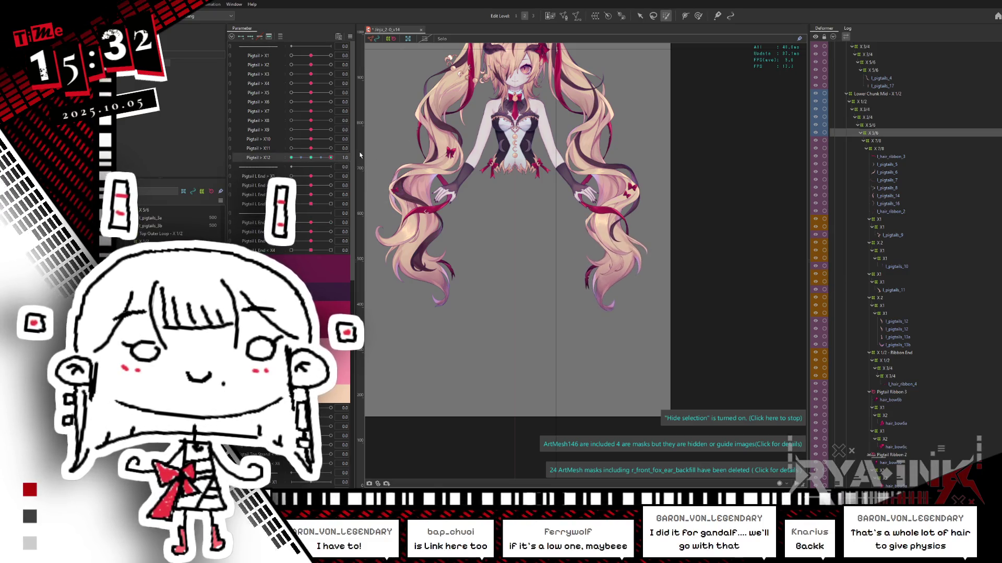
click(330, 148)
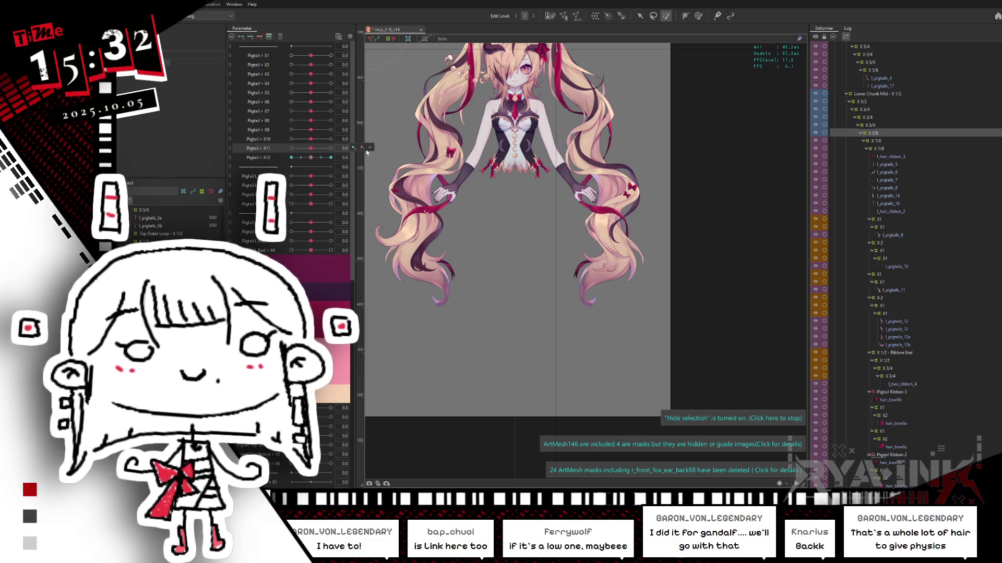
click(310, 148)
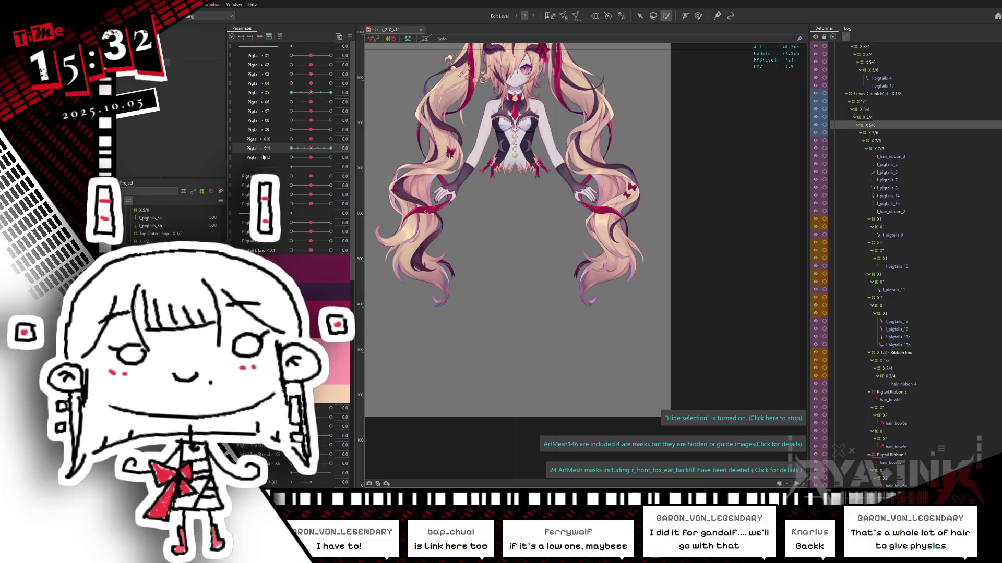
Push Pigtail X5 fully to 1.0, set X11 to 1.0, and frame the head and twin tails.
click(331, 92)
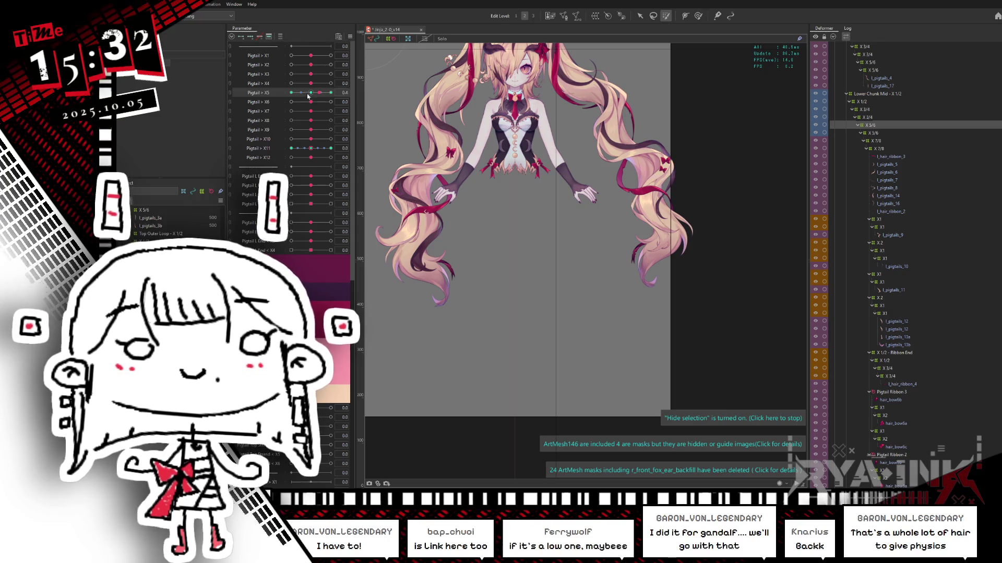
drag(309, 95, 338, 99)
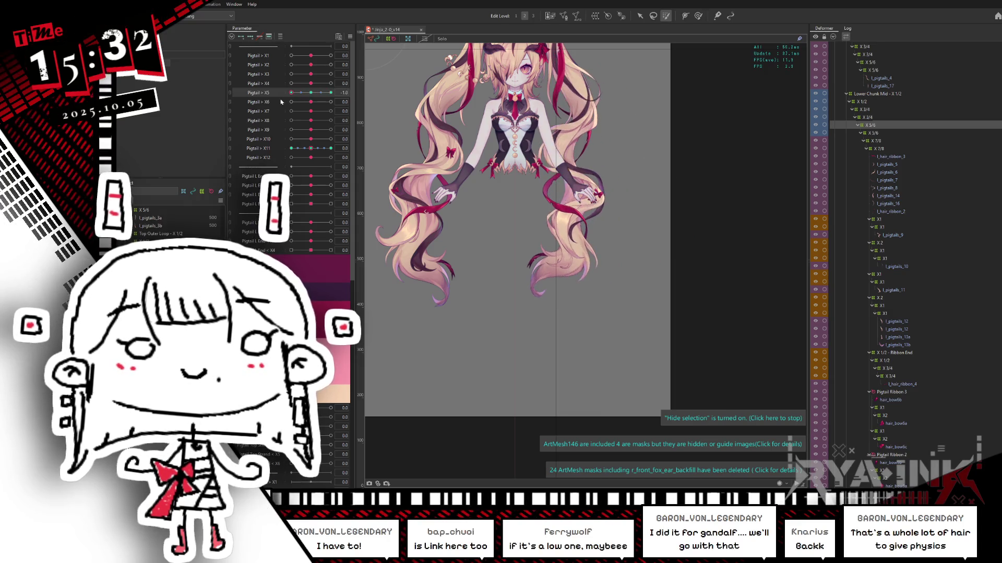
click(330, 148)
drag(605, 197, 593, 297)
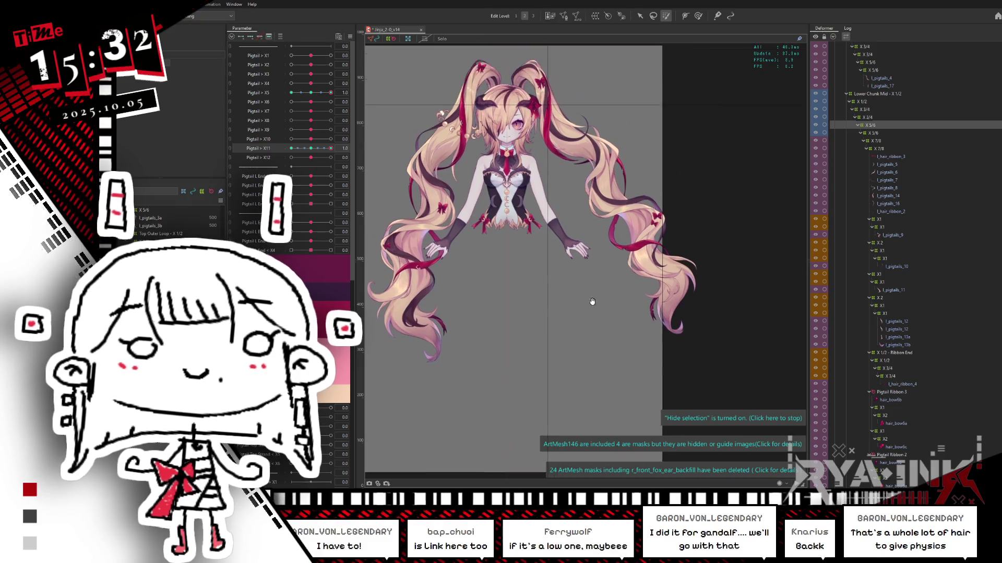
Try Pigtail X5 and X11 at -1.0, reset X5 to 0.0, and push X7 to its maximum.
click(311, 148)
click(290, 93)
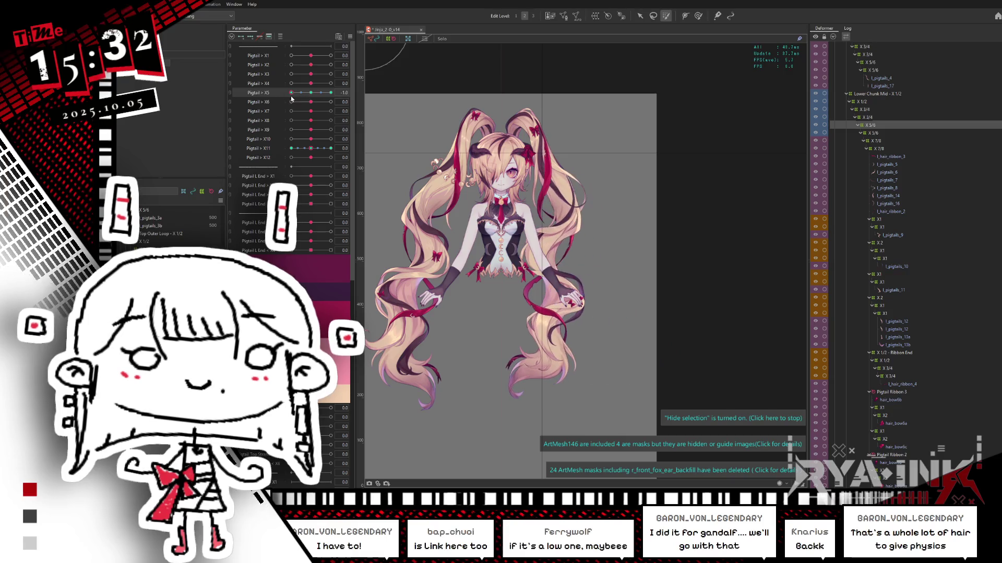
click(312, 148)
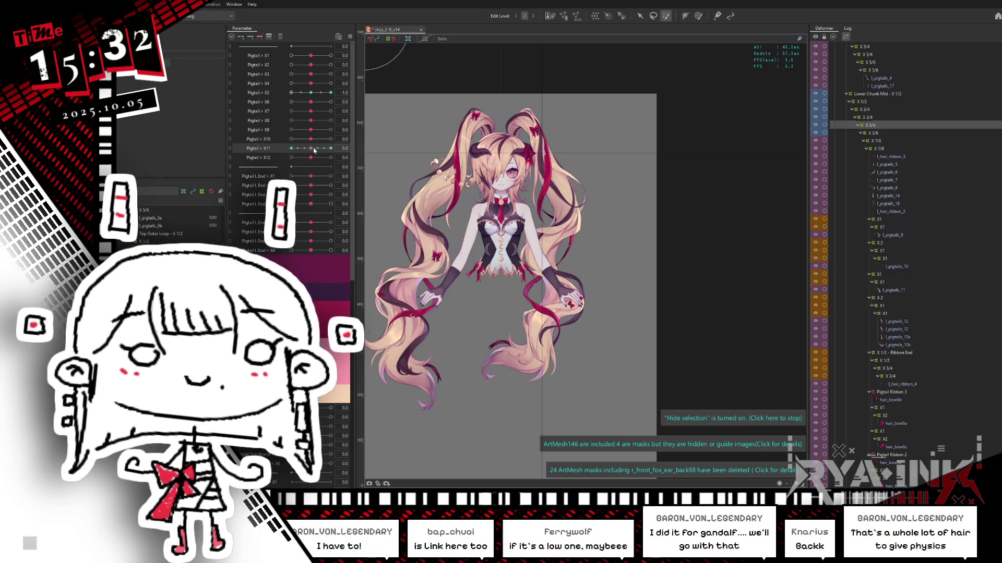
click(310, 92)
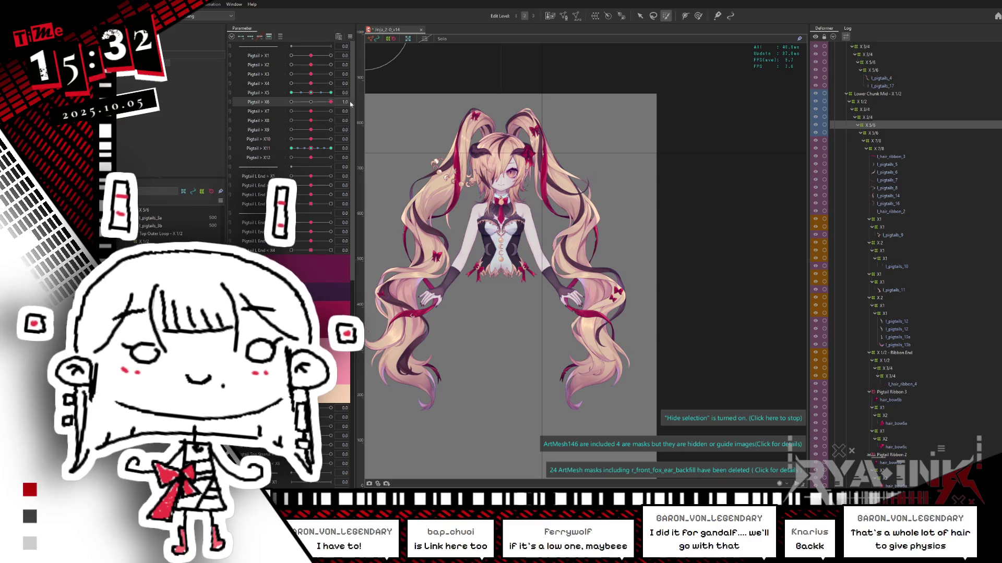
mouse_move(313, 111)
mouse_down()
mouse_move(346, 109)
mouse_move(270, 116)
mouse_move(290, 121)
mouse_move(291, 148)
mouse_up()
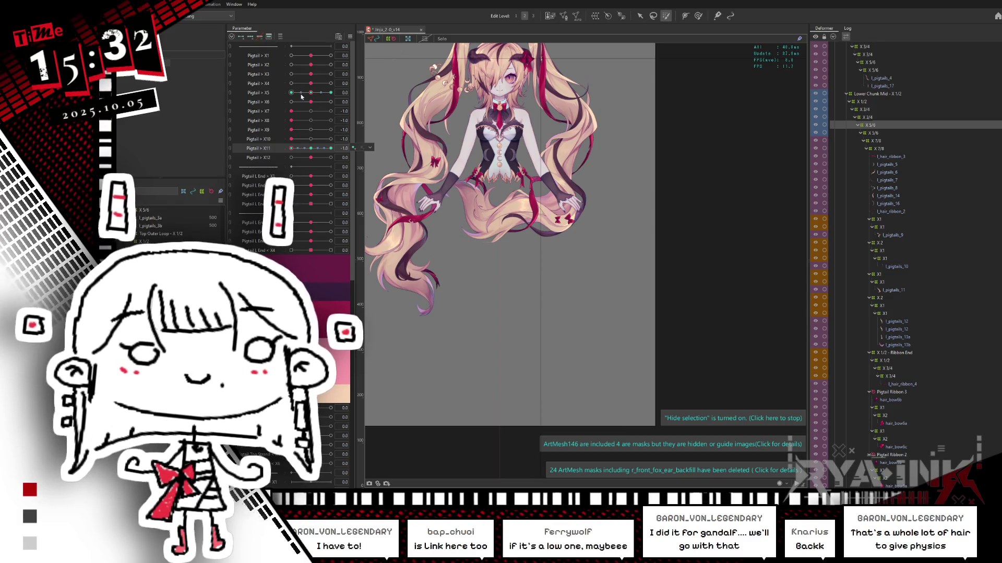
Reset Pigtail X7–X10 to 0.0, try X10 at 0.2 and X4 at 1.0, then undo.
click(311, 111)
click(311, 130)
click(310, 120)
click(311, 139)
drag(311, 139, 353, 139)
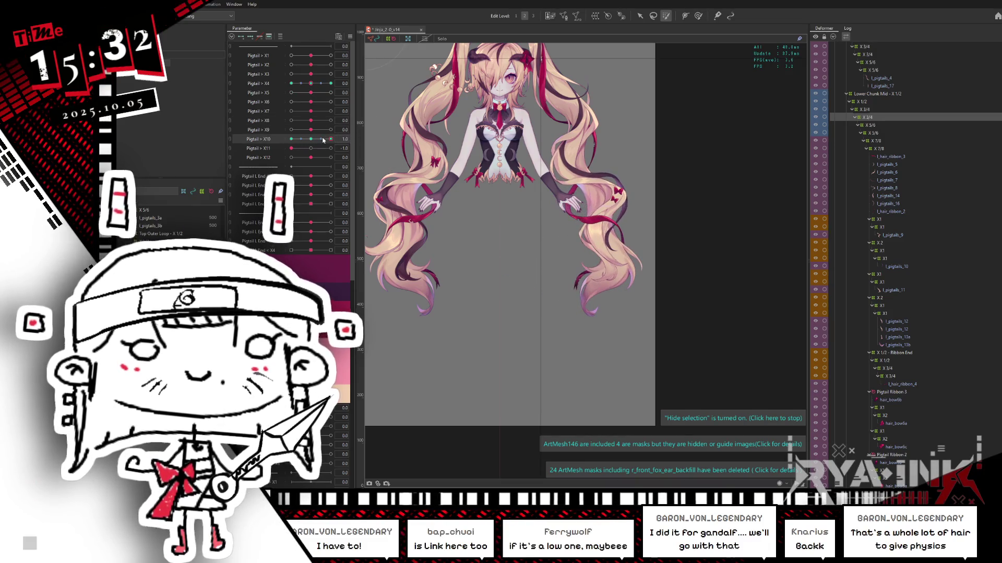
click(330, 83)
key(ctrl+z)
key(ctrl+z)
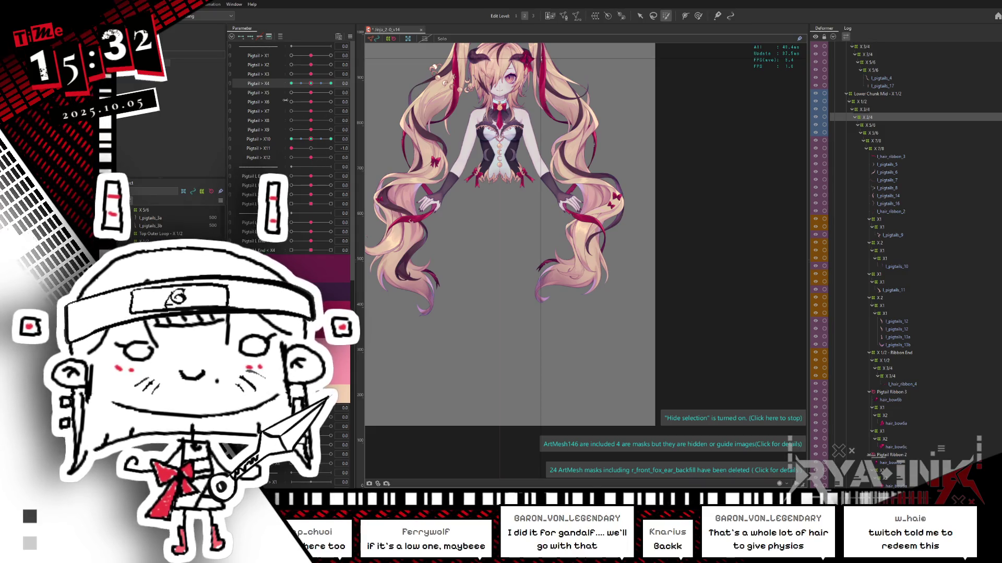
click(308, 55)
click(353, 54)
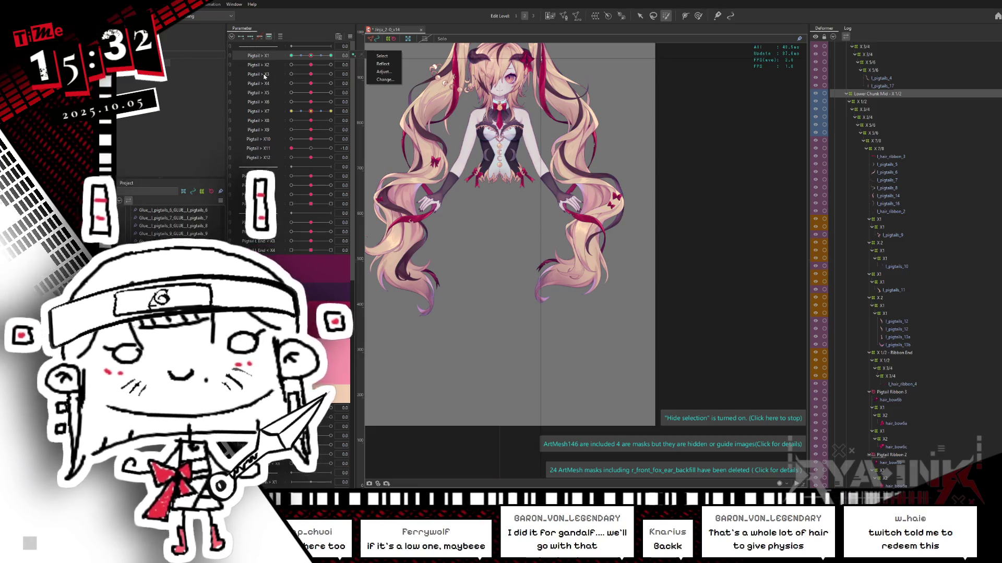
Reset Pigtail X11 to 0.0 and check the Pigtail X1, X2 and X3 rows.
key(Escape)
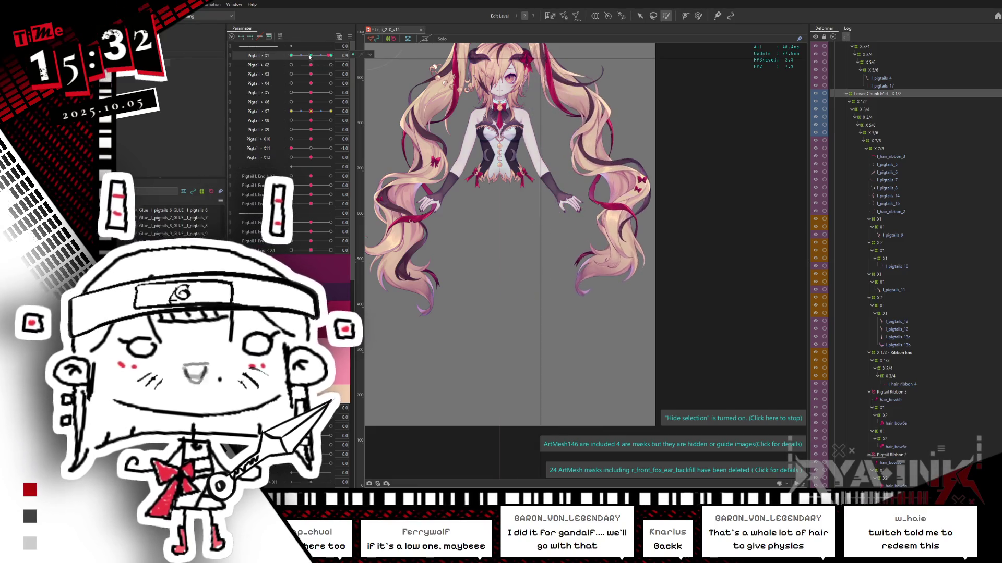
click(311, 148)
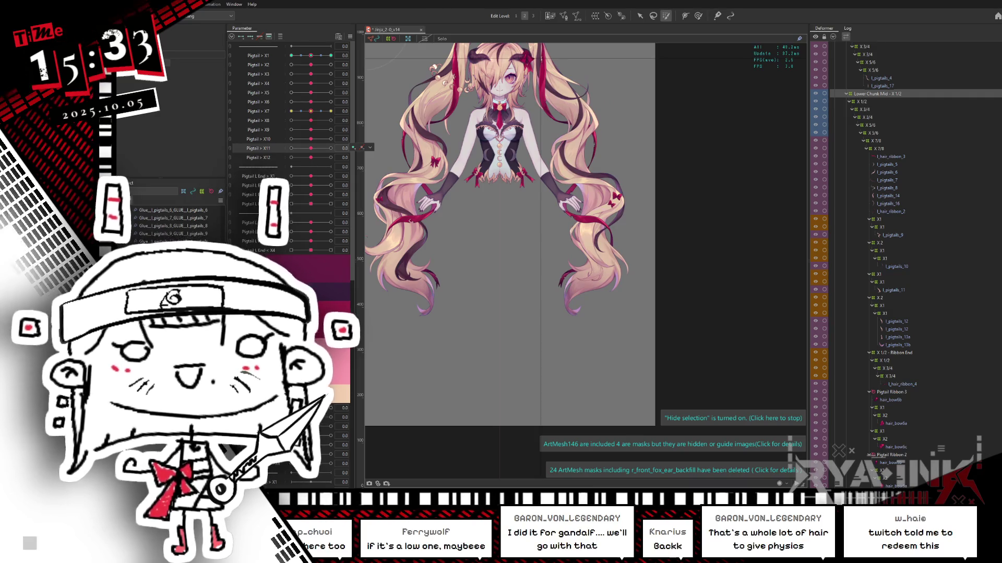
click(312, 56)
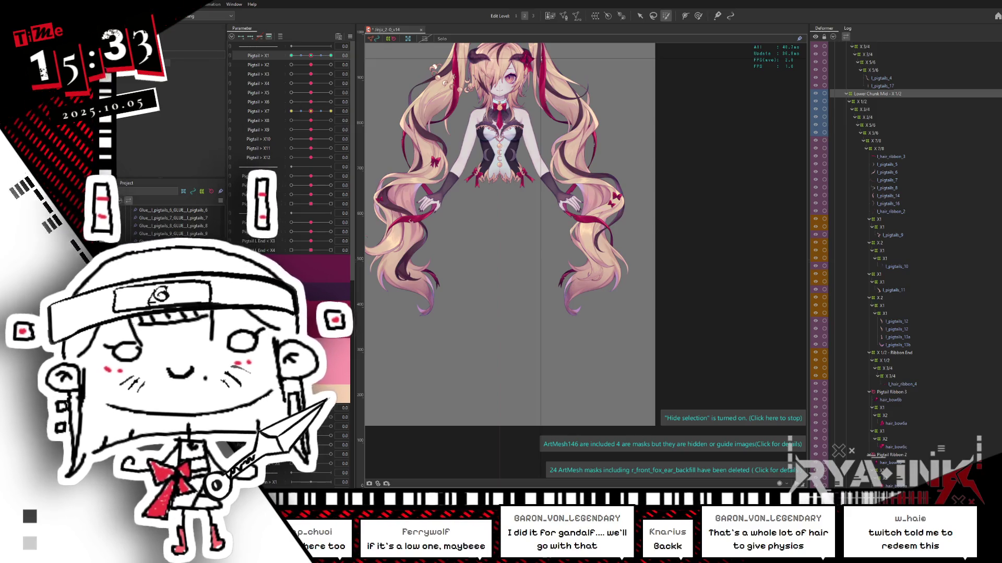
click(311, 64)
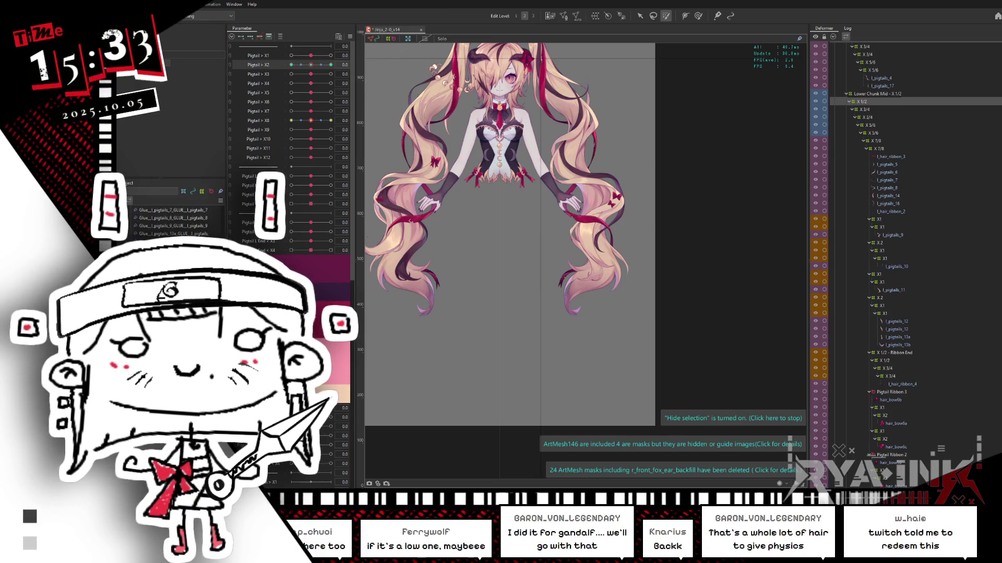
click(362, 74)
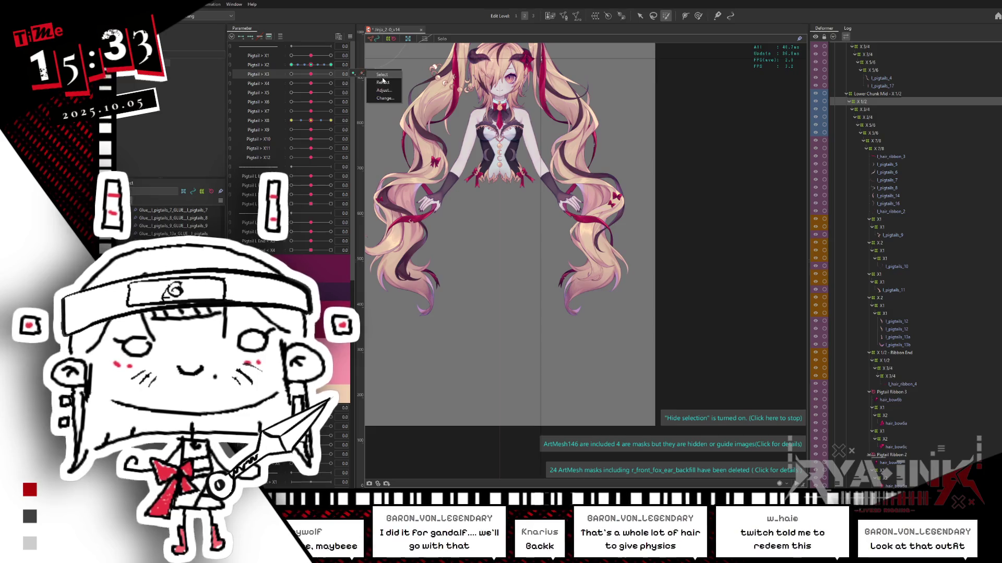
click(382, 75)
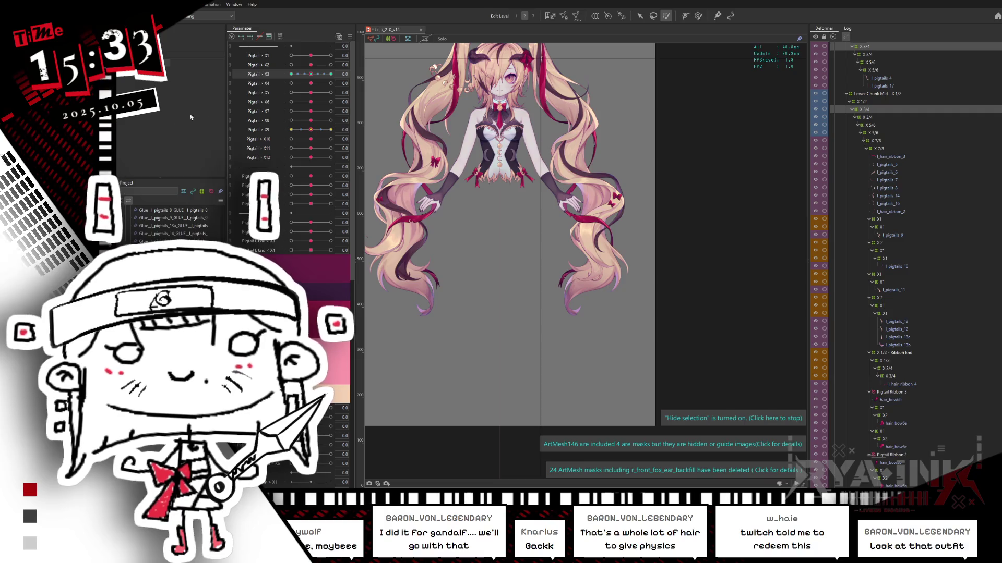
Bend Pigtail X4 and X6 to about -0.9 and push X5 to its maximum.
mouse_move(311, 83)
mouse_down()
mouse_move(292, 86)
mouse_move(311, 83)
mouse_up()
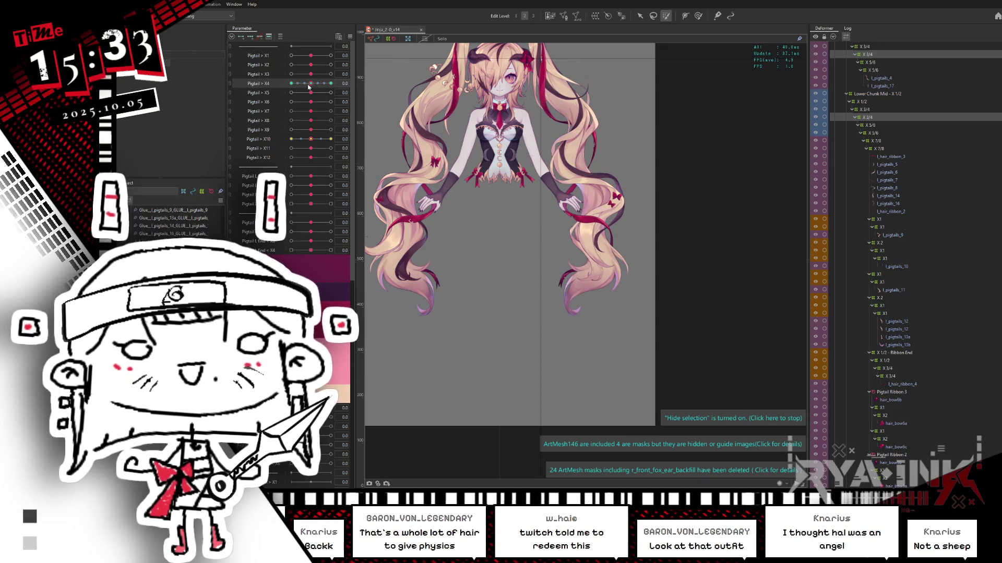
mouse_move(314, 95)
mouse_down()
mouse_move(343, 92)
mouse_move(311, 92)
mouse_up()
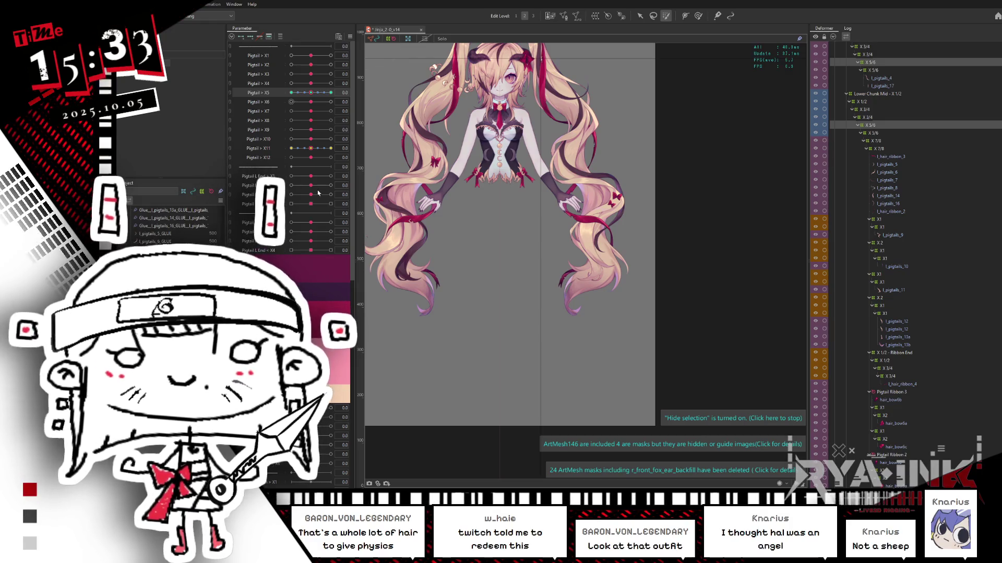
drag(311, 103, 287, 109)
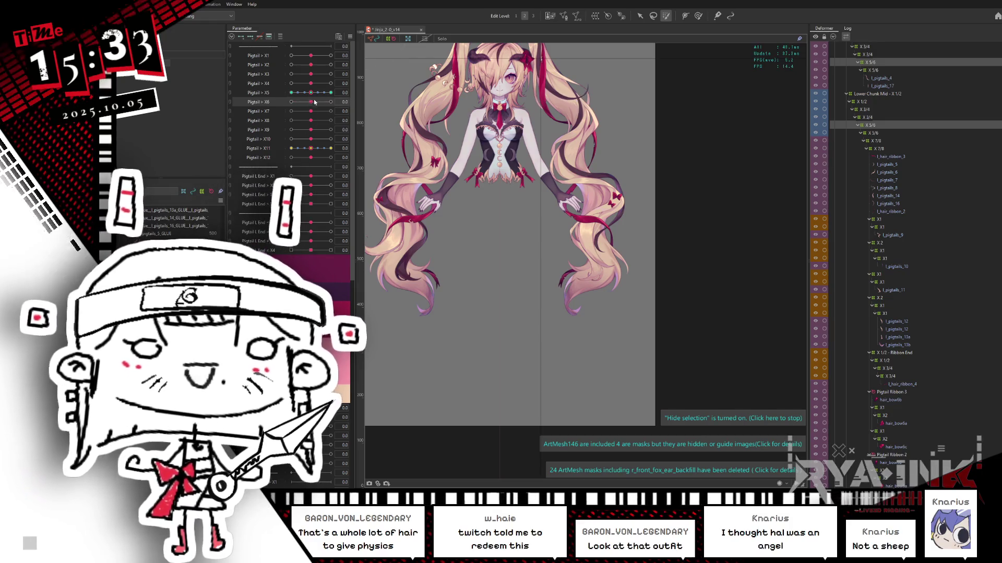
click(311, 92)
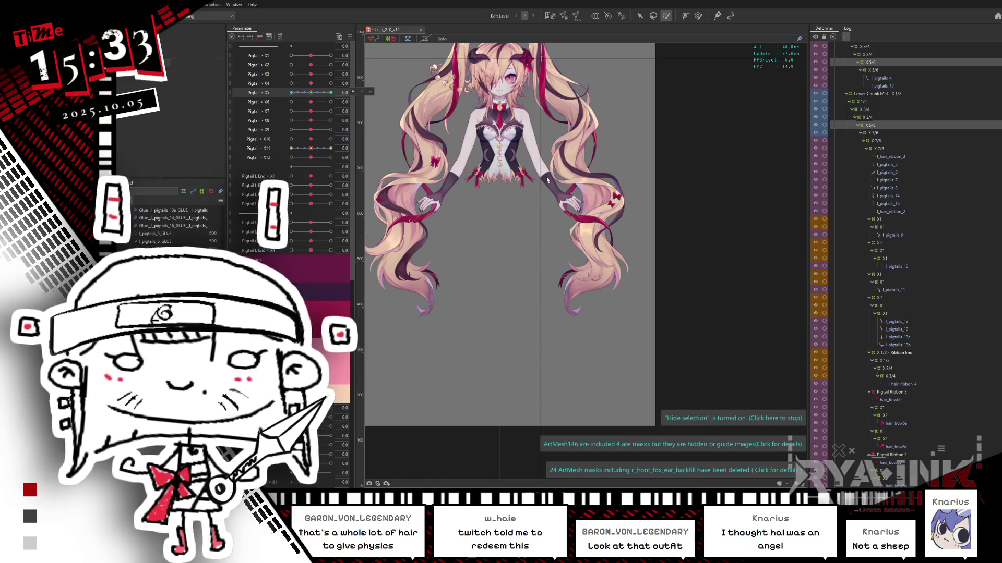
key(alt+Tab)
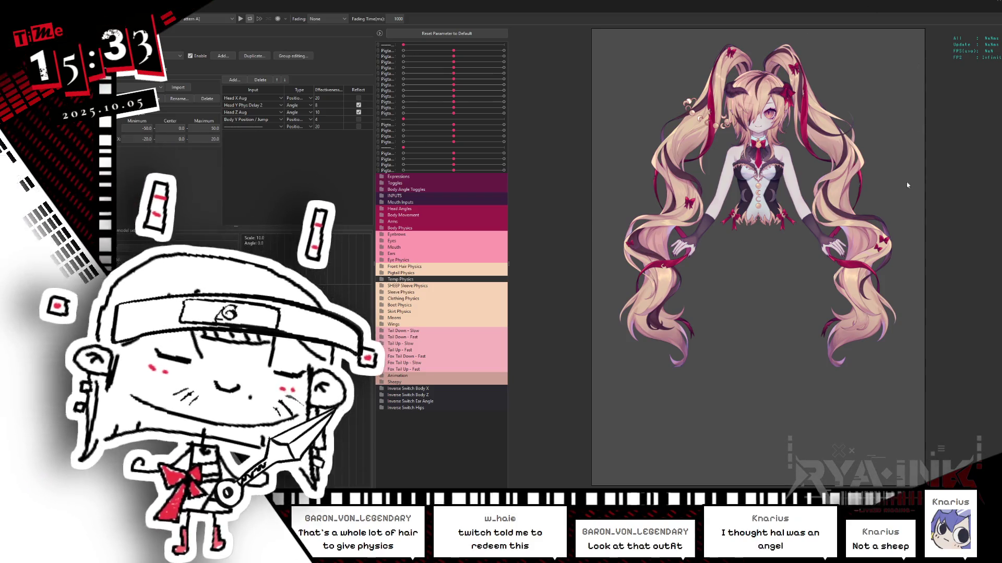
Swing the model in the physics preview several times to test the pigtail sway.
scroll(853, 169, up, 3)
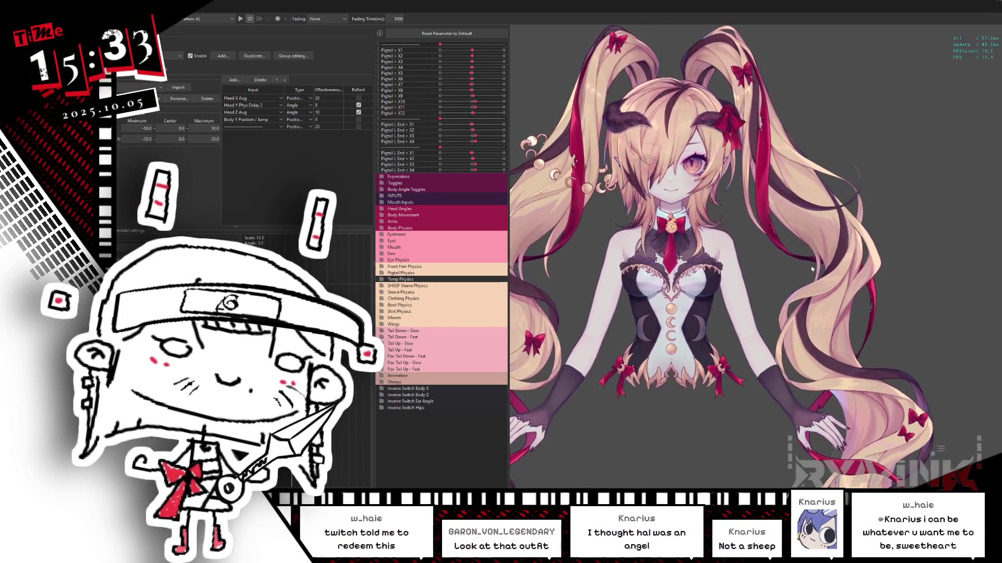
scroll(835, 360, down, 4)
scroll(835, 360, up, 2)
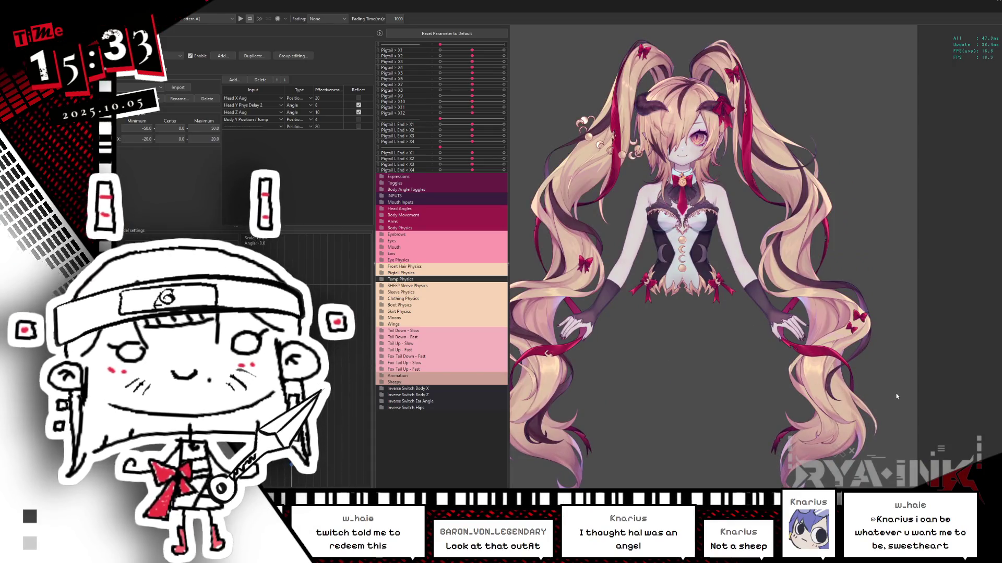
drag(897, 397, 524, 322)
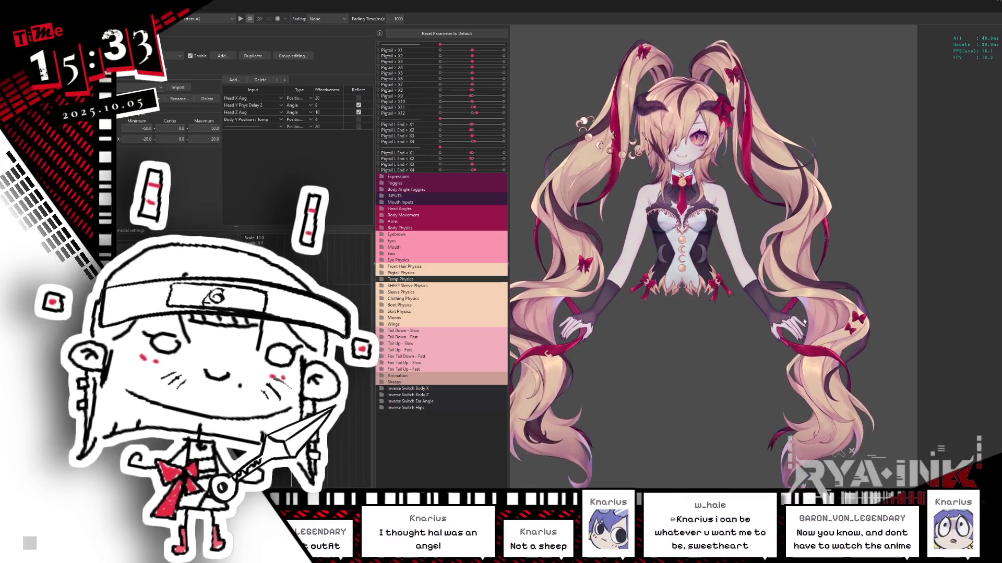
drag(923, 287, 895, 257)
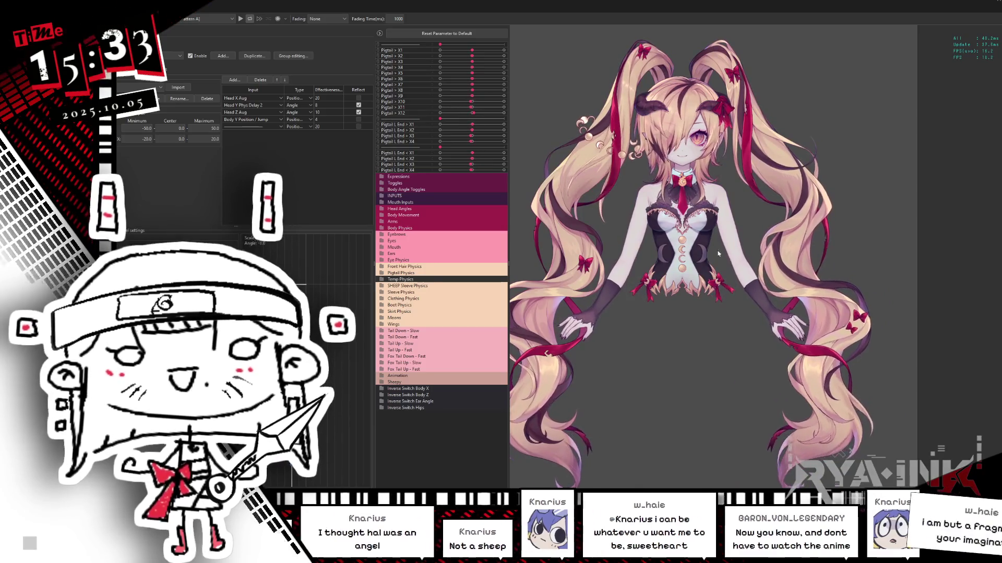
mouse_move(728, 233)
mouse_down()
mouse_move(635, 319)
mouse_move(615, 287)
mouse_up()
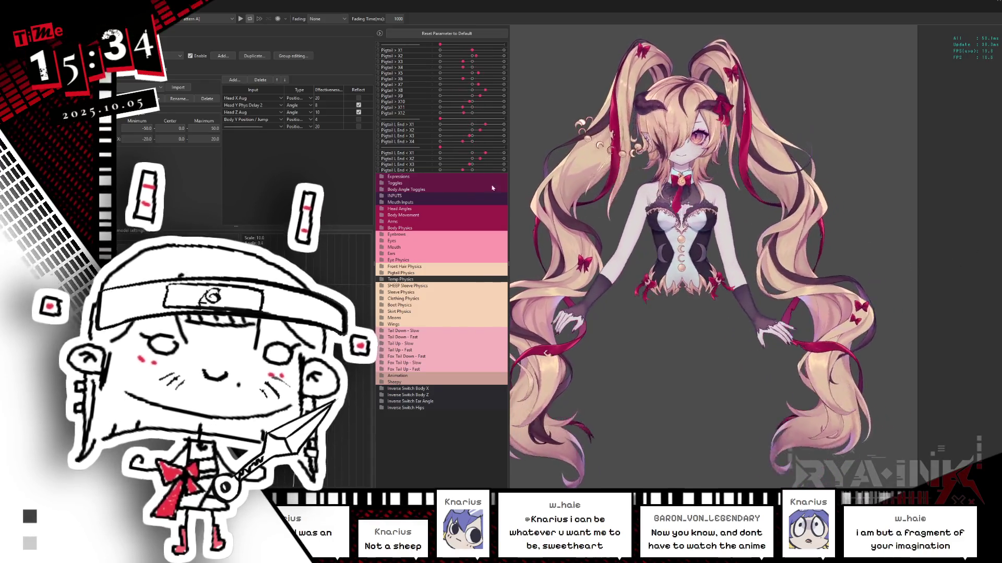
Tick Reflect on the Head X Aug input and preview the reversed hair swing.
click(358, 98)
mouse_move(911, 330)
mouse_down()
mouse_move(680, 327)
mouse_move(665, 313)
mouse_up()
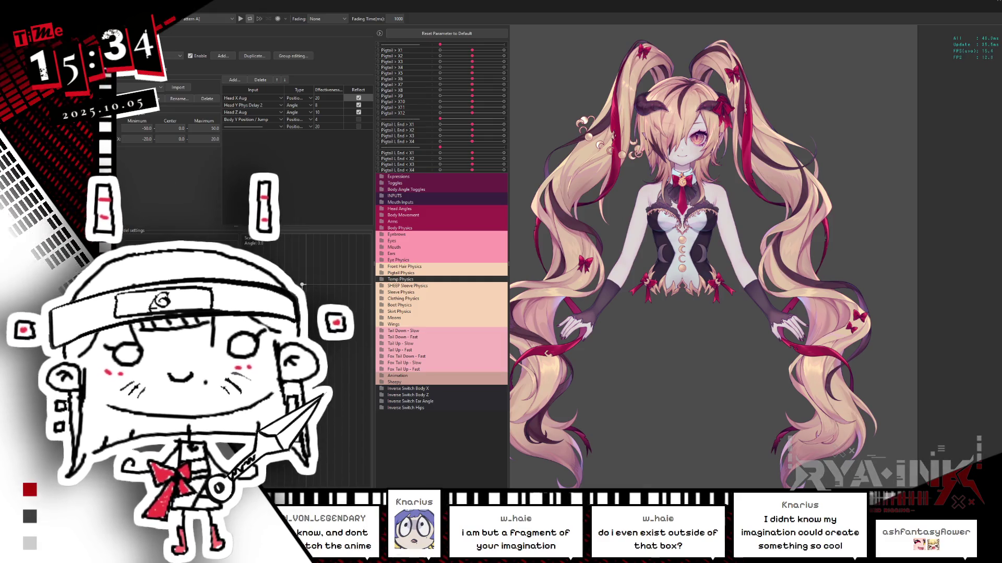
click(156, 68)
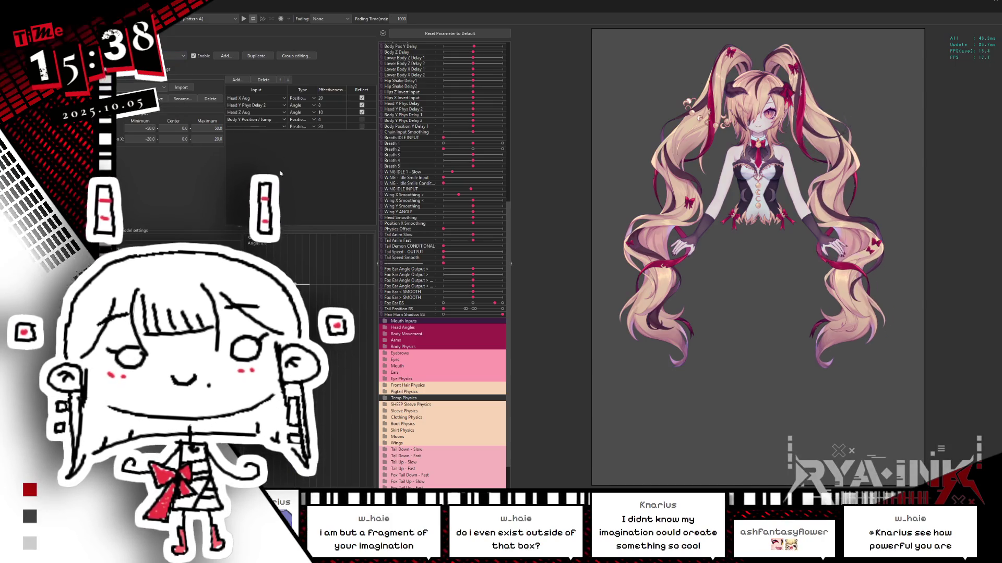
Compare the smoothing setting's Output and Input tabs, dismissing the Set-for-all value prompt.
click(141, 69)
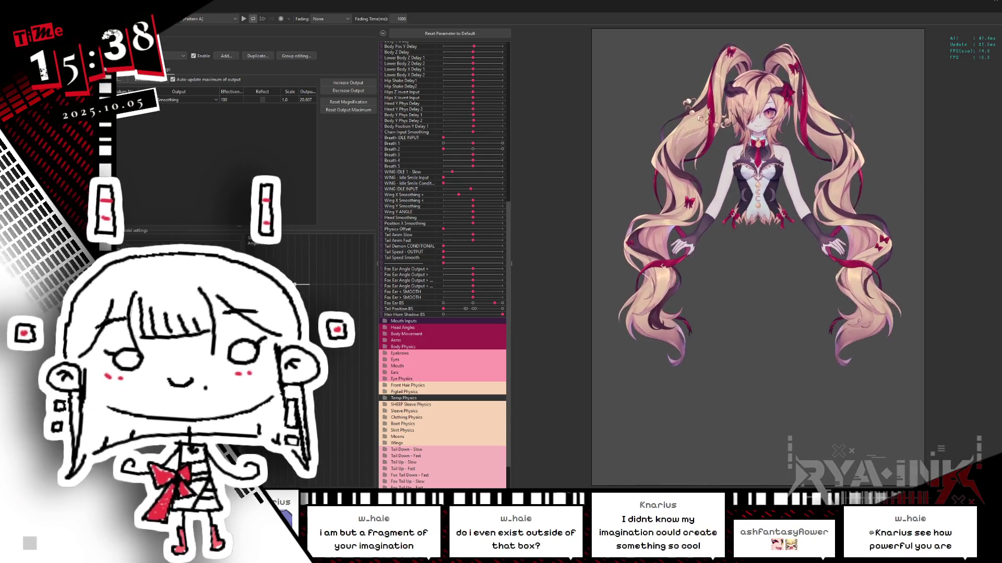
click(435, 9)
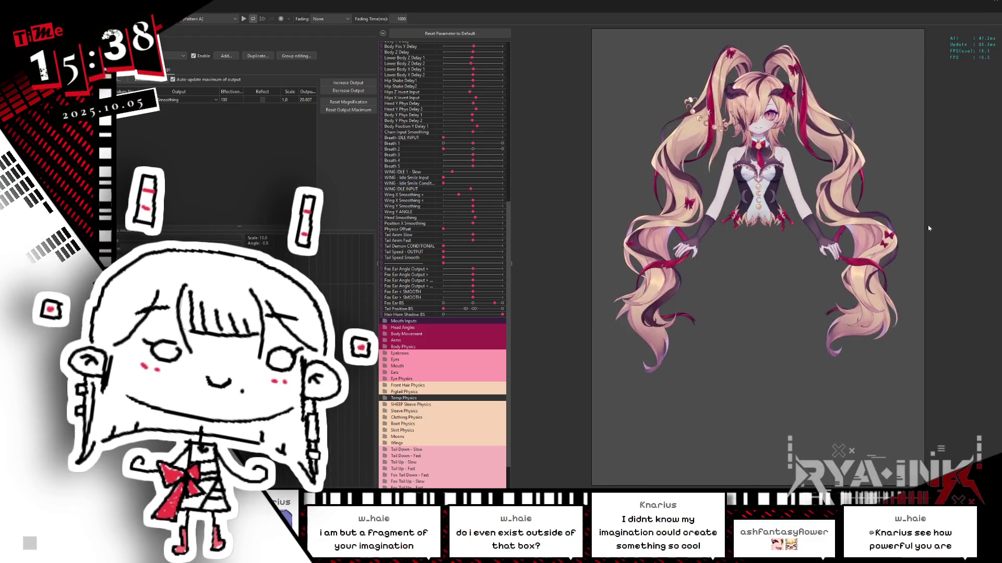
scroll(951, 156, up, 2)
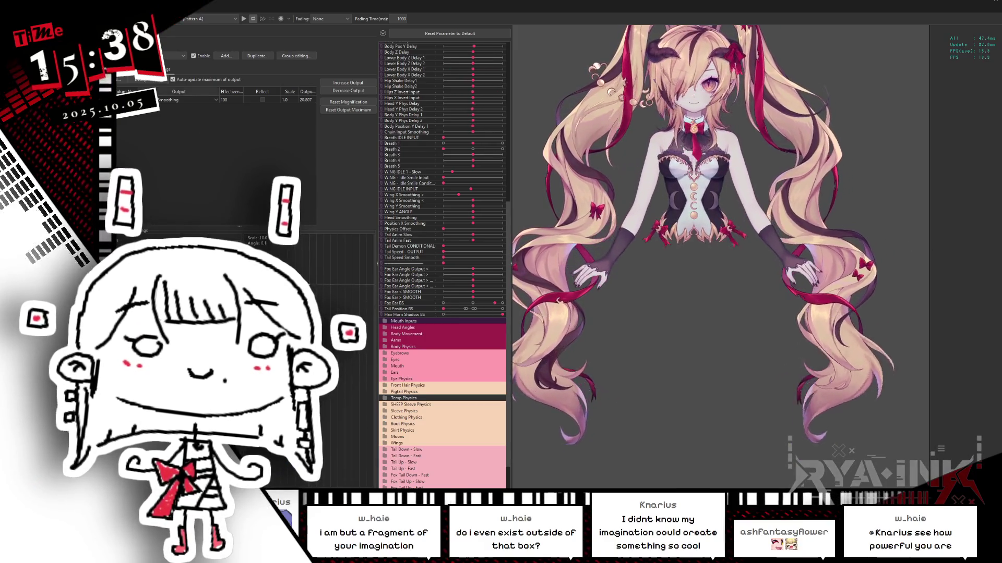
click(371, 155)
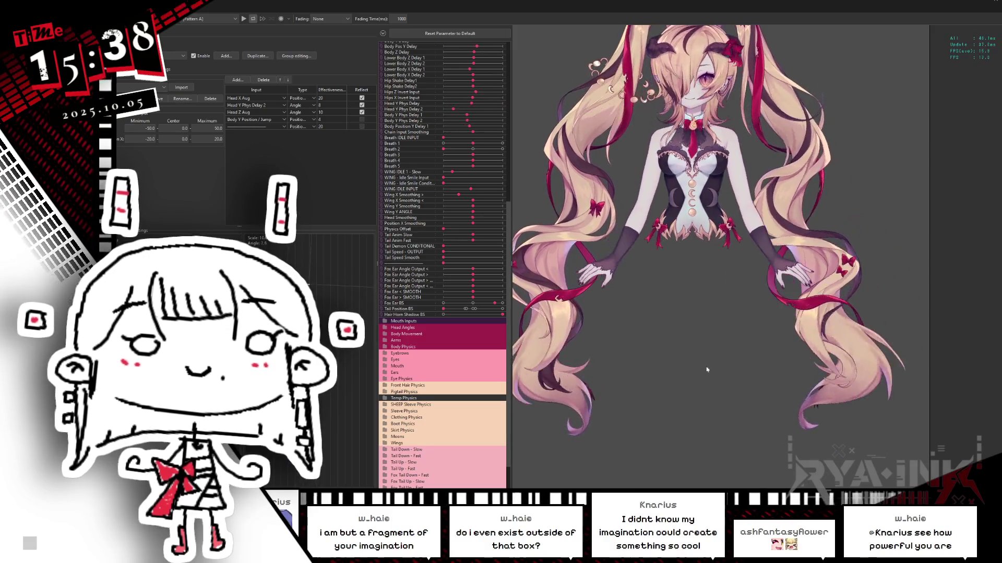
click(197, 105)
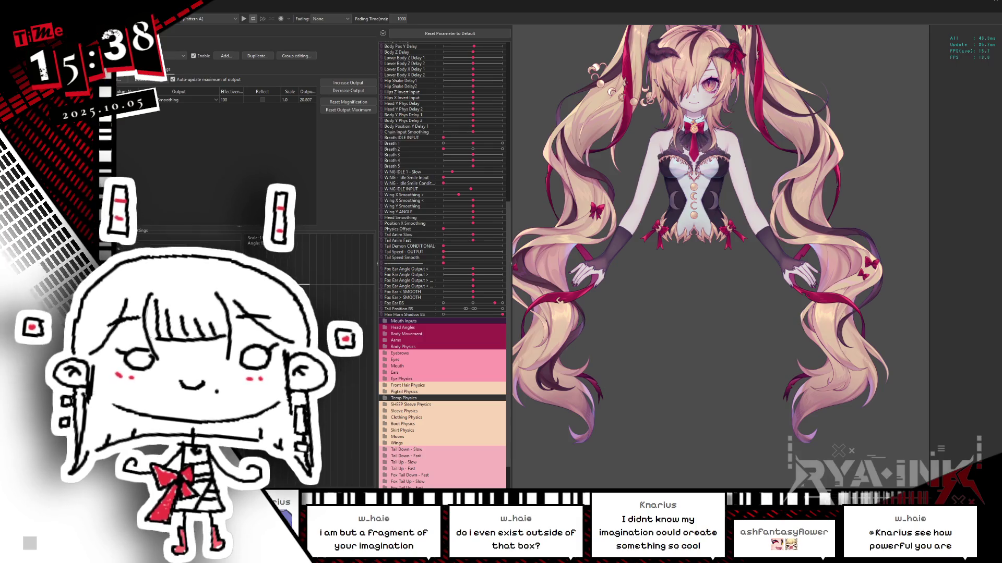
key(Return)
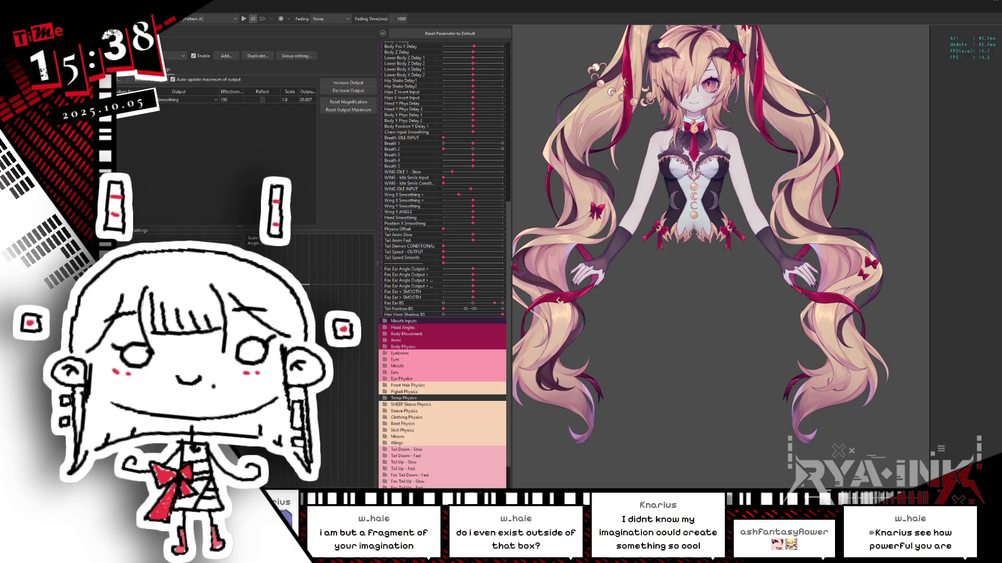
click(178, 56)
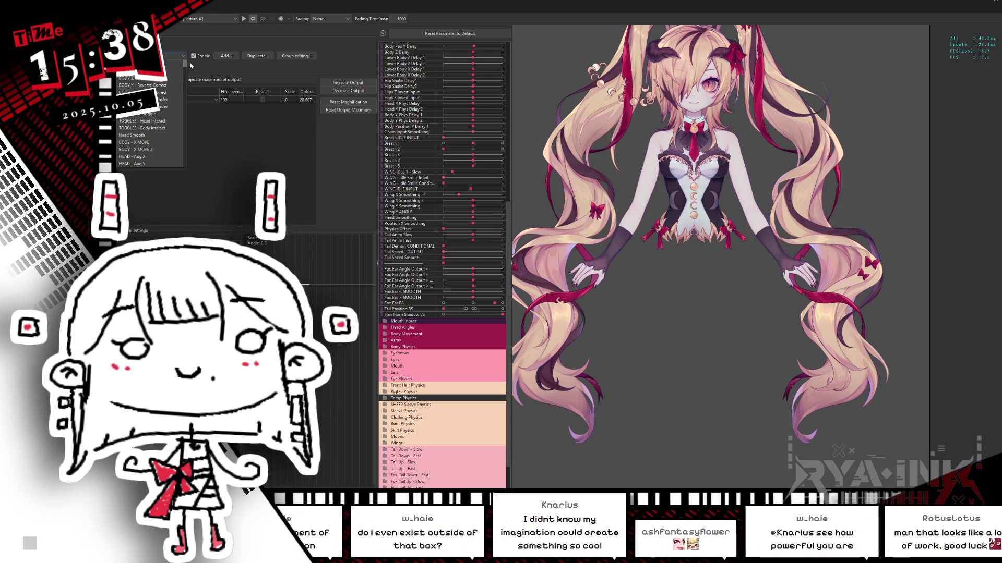
Switch to the Smoothing physics setting and add a new preset named HEADSMO.
scroll(138, 119, down, 2)
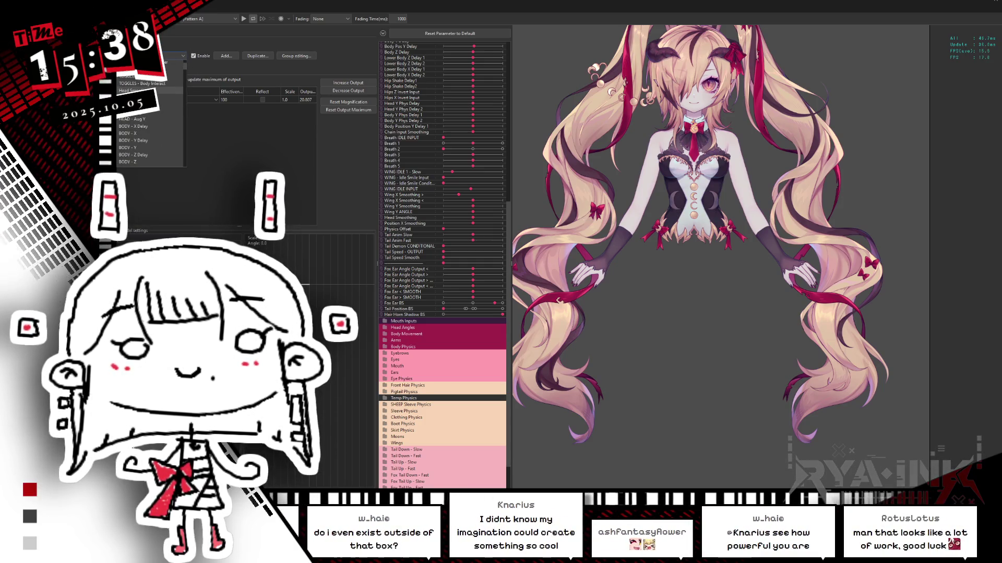
click(146, 91)
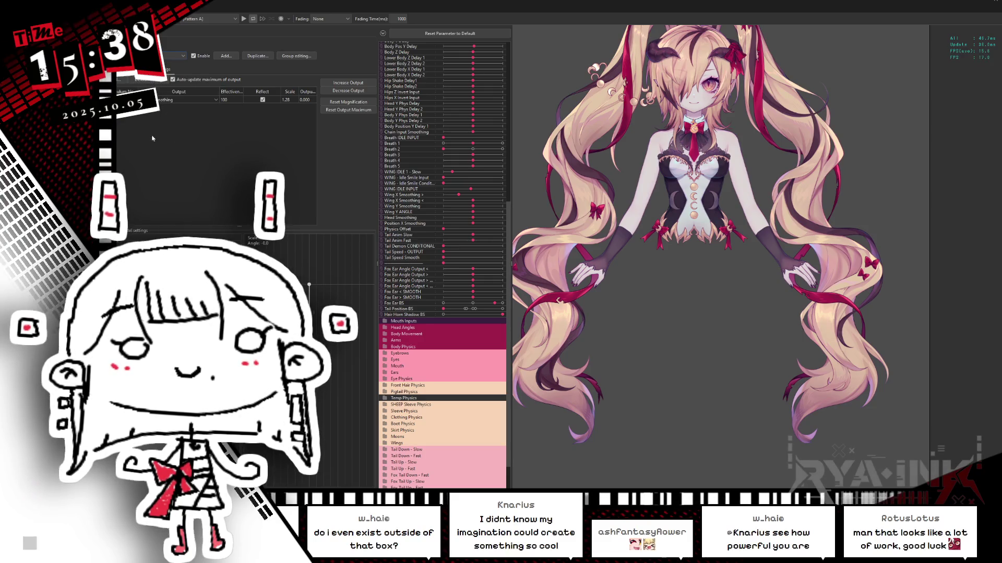
click(226, 56)
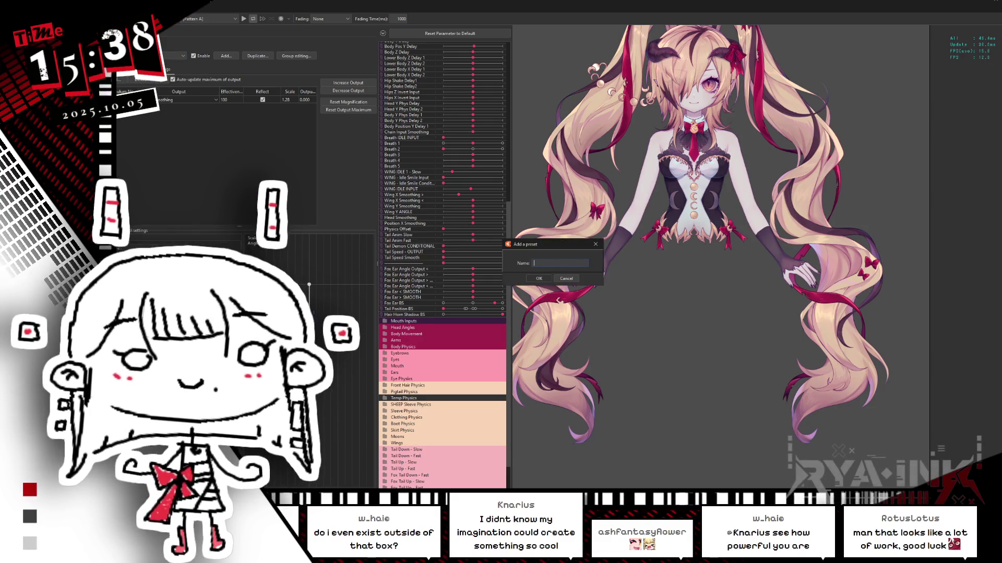
text(HEADSMO)
key(Return)
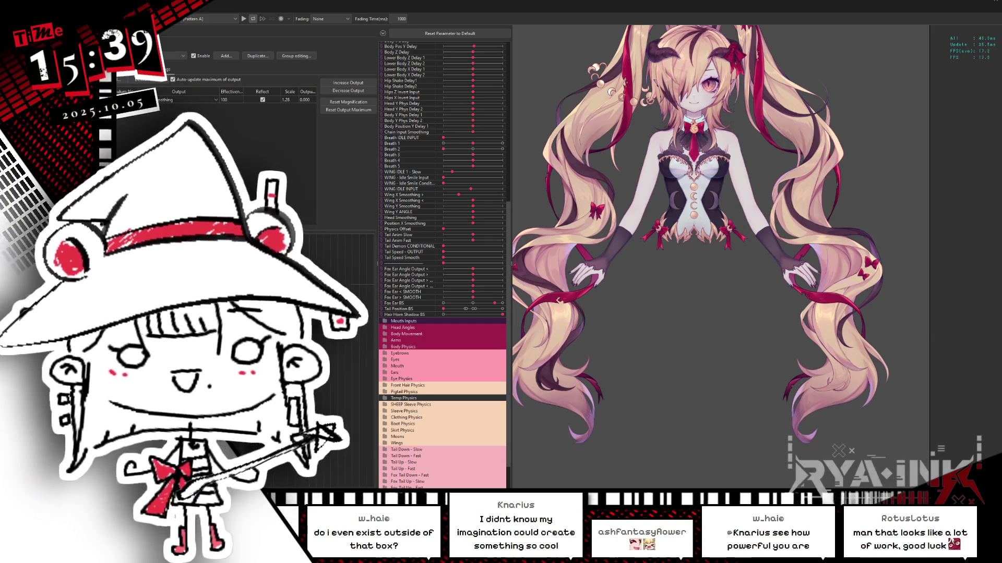
click(180, 55)
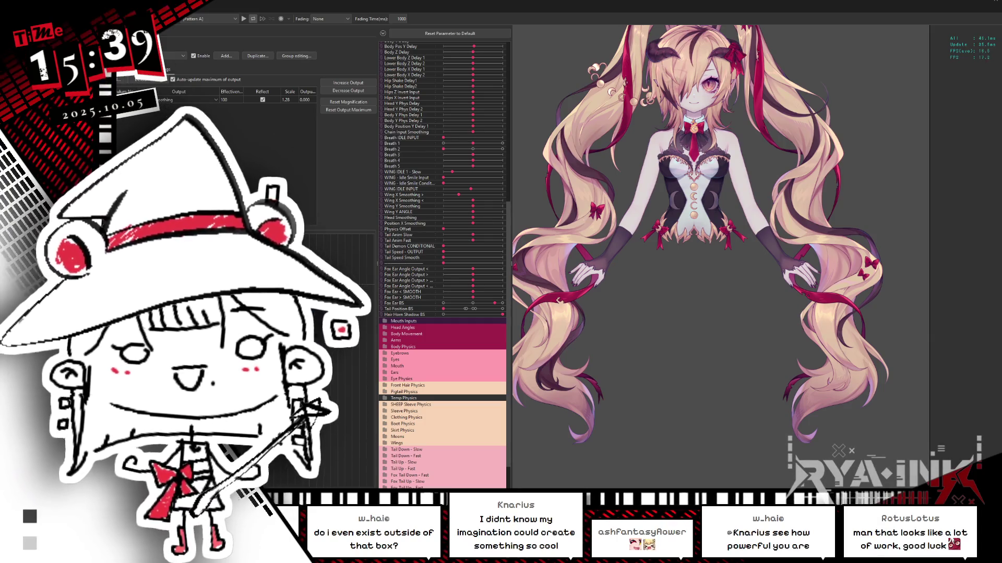
scroll(185, 71, down, 5)
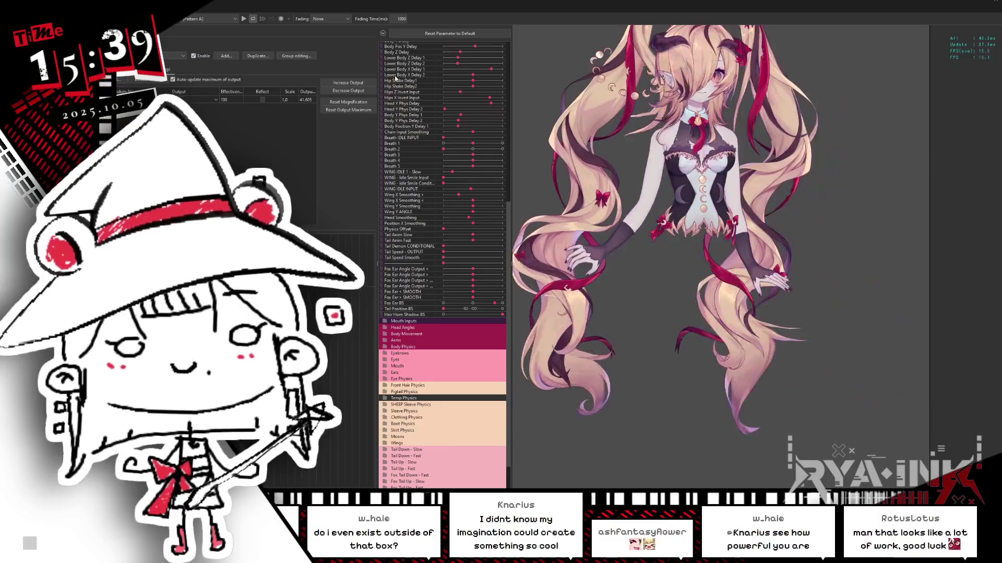
Reset the Smoothing output maximum, increase all output magnification, and swing the model to test.
click(359, 108)
key(Return)
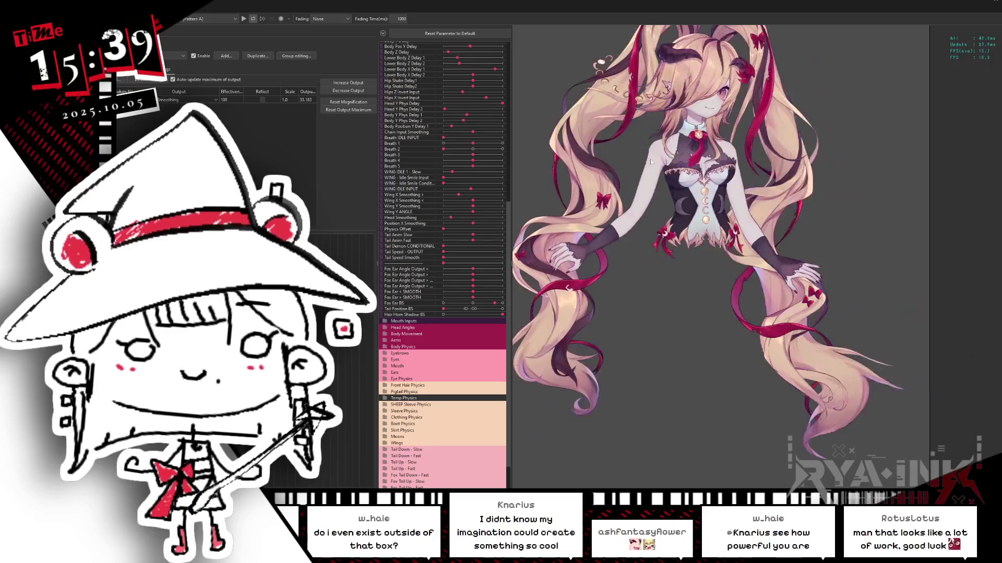
click(348, 83)
click(577, 261)
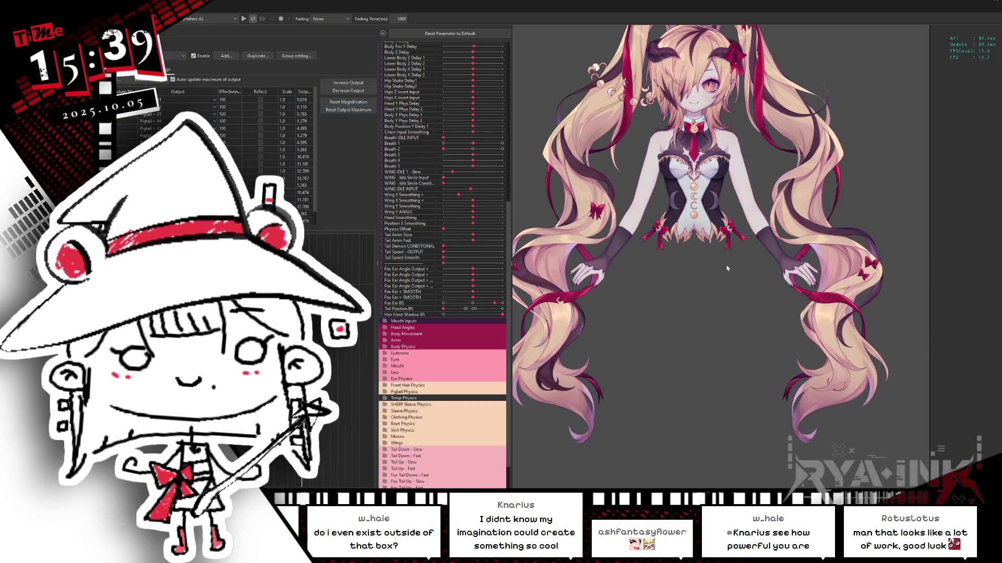
mouse_move(704, 235)
mouse_down()
mouse_move(854, 228)
mouse_move(728, 238)
mouse_move(726, 391)
mouse_up()
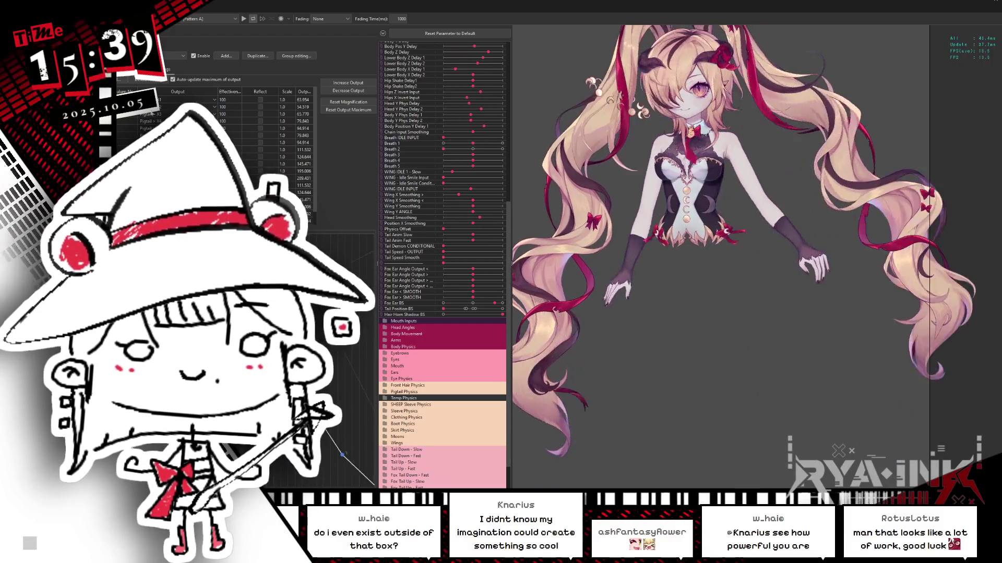
click(149, 69)
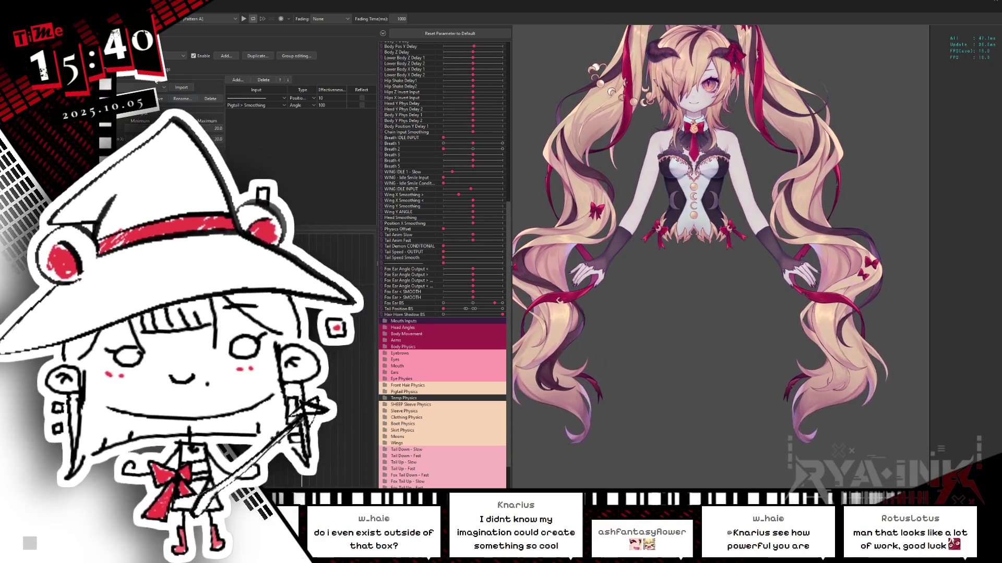
Swing the model on the Output tab and watch the pigtail output values respond.
click(197, 69)
mouse_move(763, 331)
mouse_down()
mouse_move(718, 340)
mouse_move(658, 250)
mouse_move(689, 343)
mouse_up()
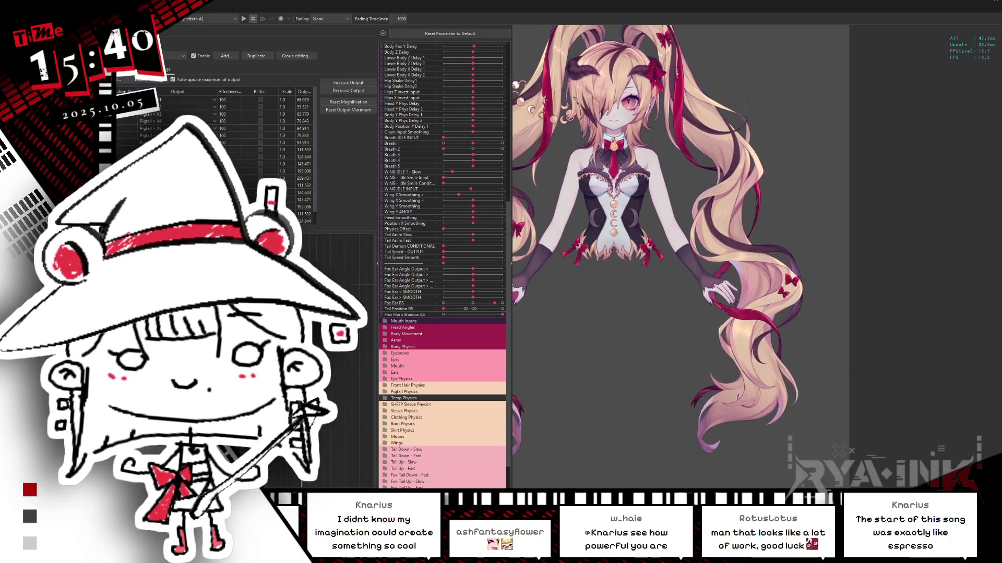
mouse_move(767, 271)
mouse_down()
mouse_move(372, 273)
mouse_move(630, 290)
mouse_up()
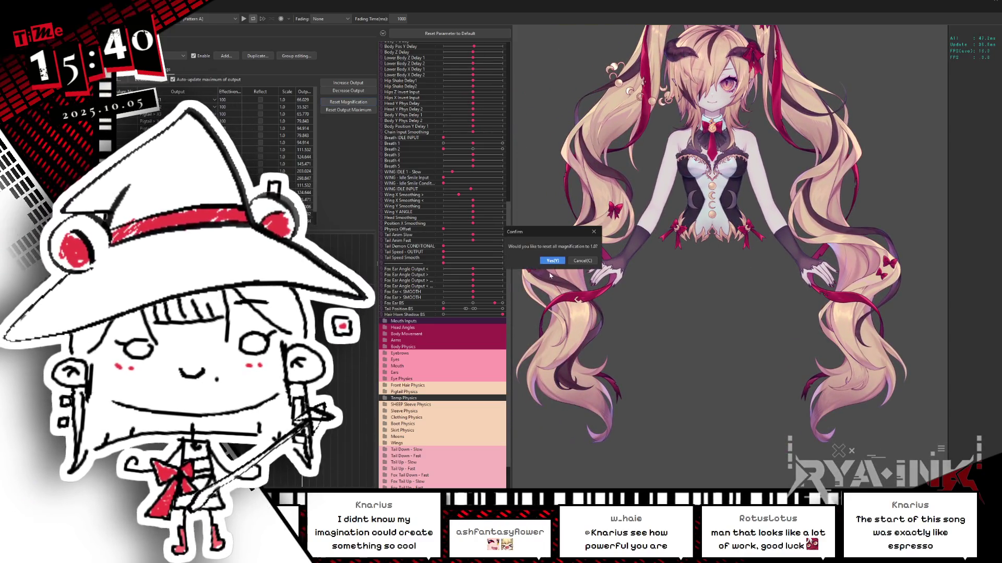
Swing the model to generate output so pigtail magnifications rescale to values like 2.812 and 3.563.
mouse_move(856, 265)
mouse_down()
mouse_move(754, 246)
mouse_move(740, 356)
mouse_move(759, 389)
mouse_move(567, 308)
mouse_move(524, 264)
mouse_up()
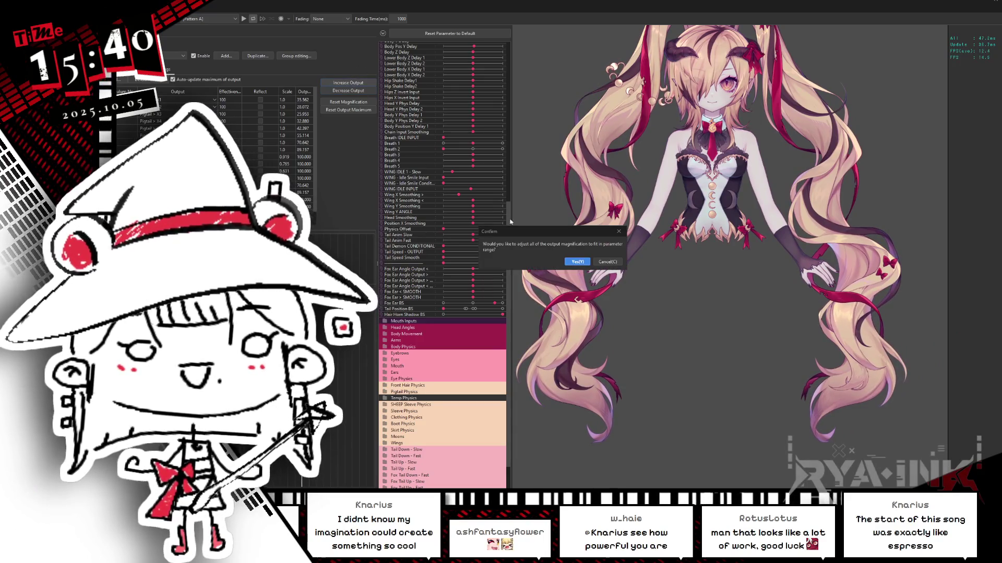
drag(737, 288, 600, 271)
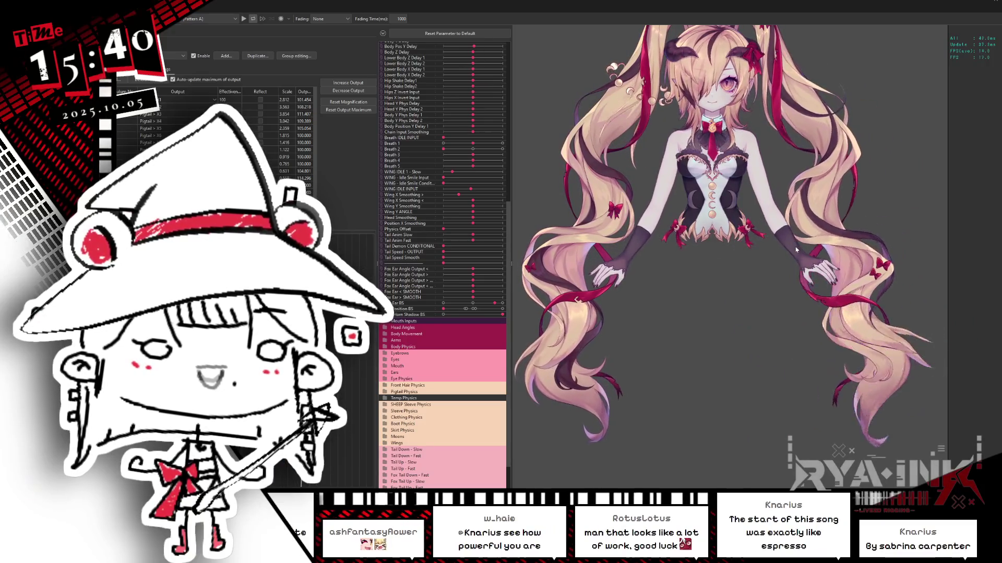
scroll(817, 261, down, 2)
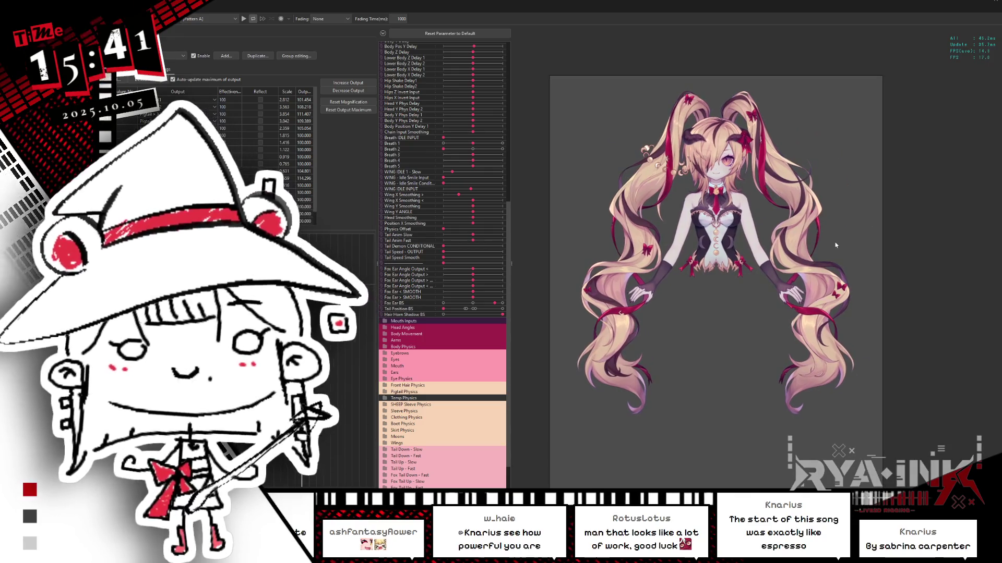
Zoom in and switch to the Smoothing physics group, keeping its output scale at 3.014.
scroll(835, 245, up, 2)
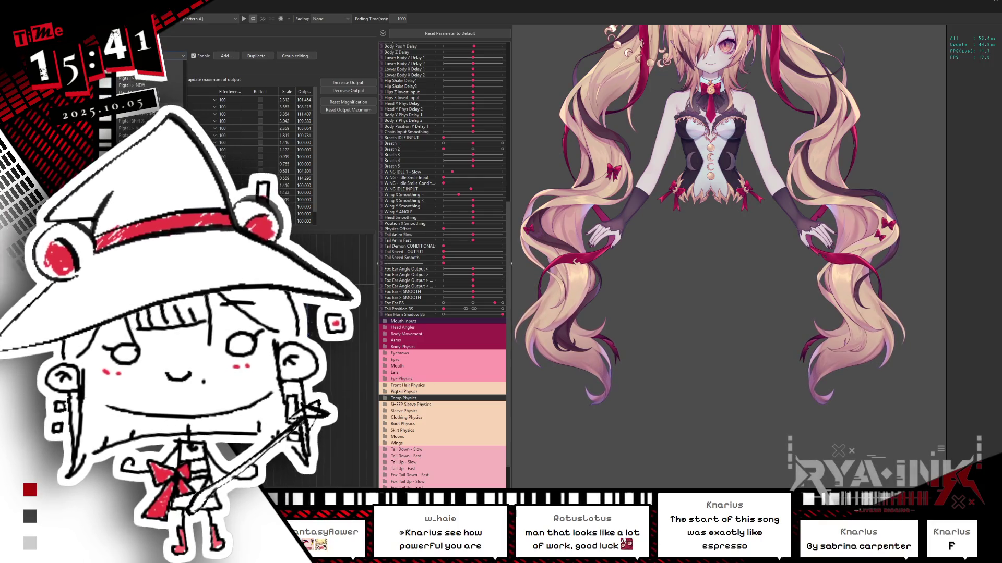
key(Down)
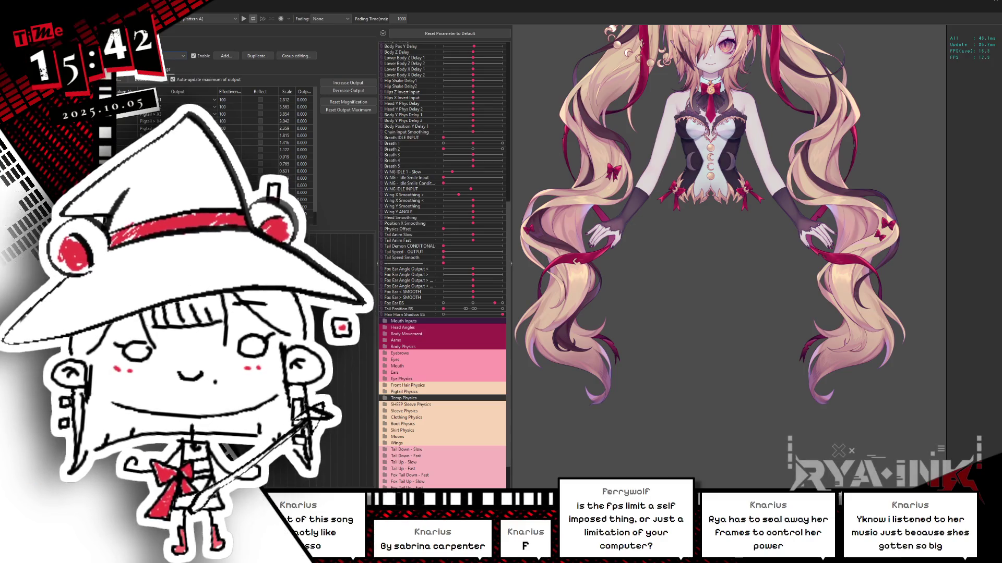
key(Return)
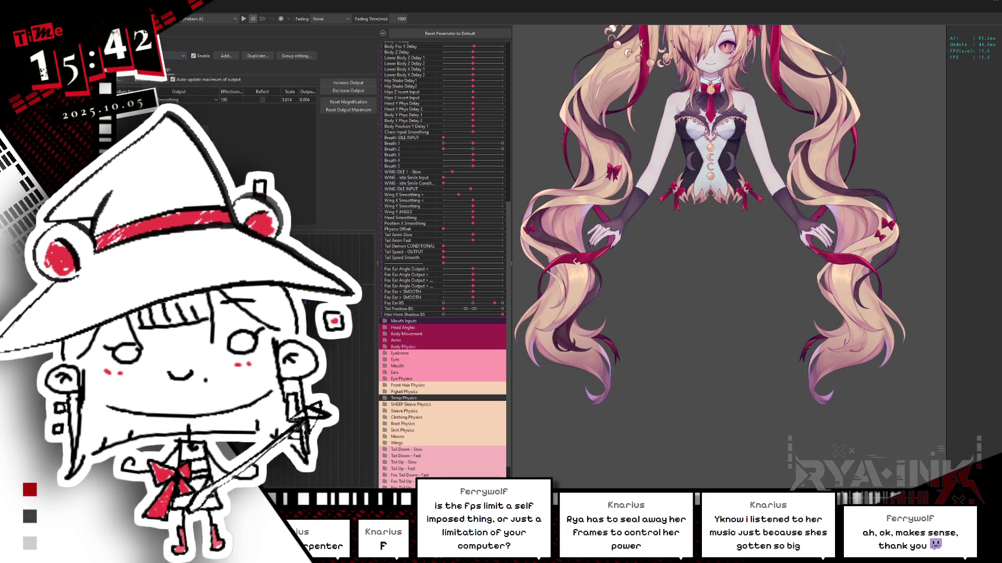
click(133, 69)
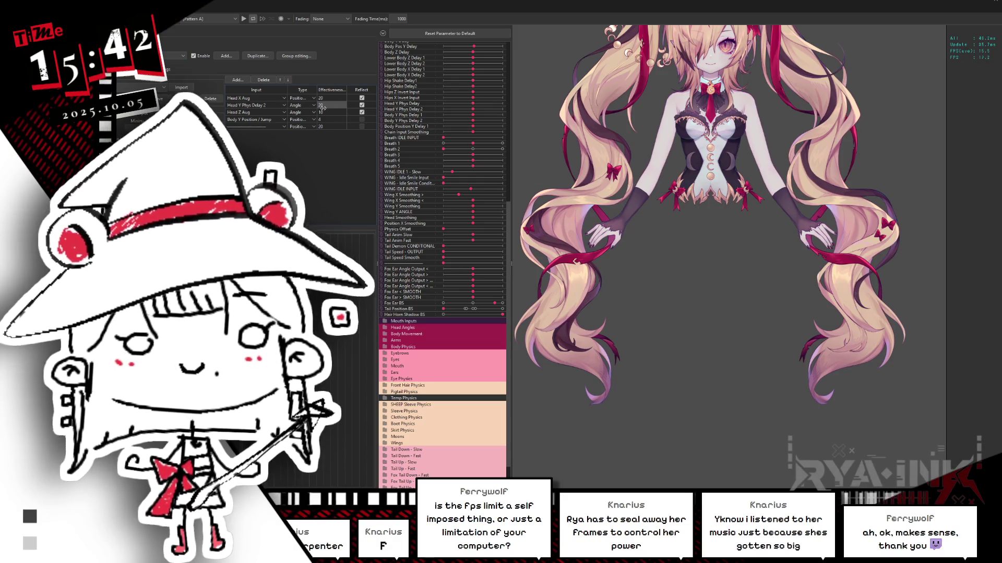
Set the Body Y Position / Jump input weight to 30 and swing the model to preview the hair sway.
drag(341, 121, 344, 121)
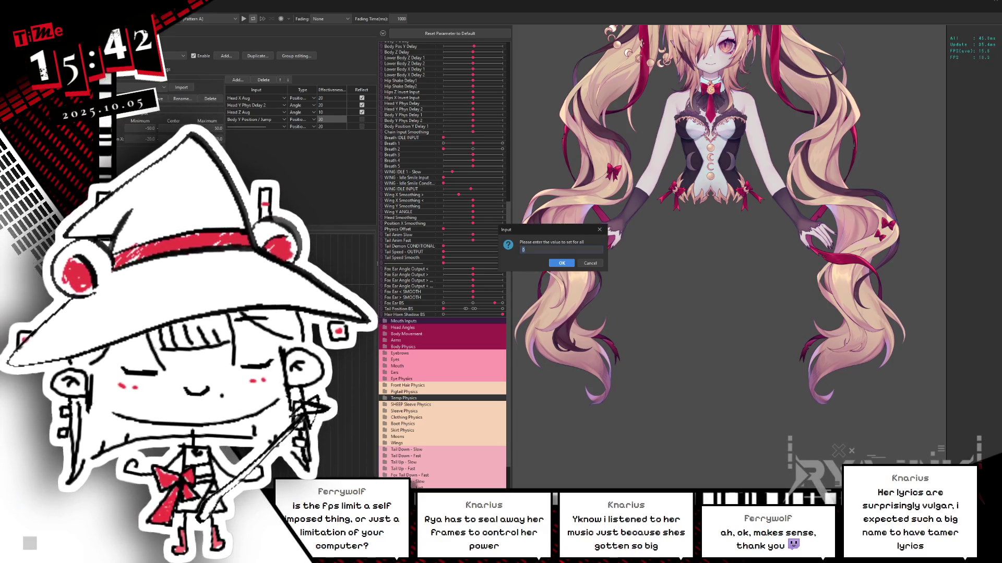
key(Return)
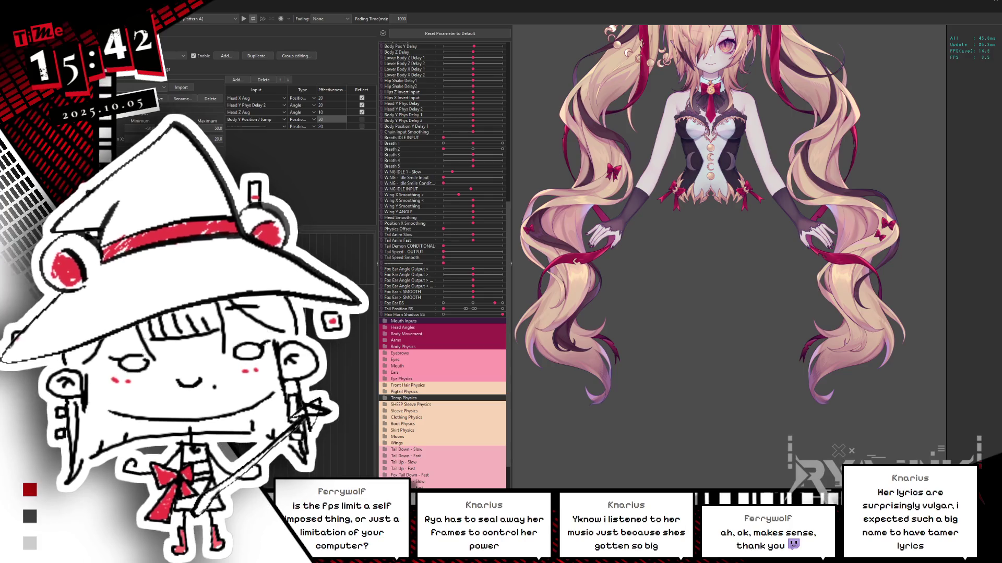
key(Return)
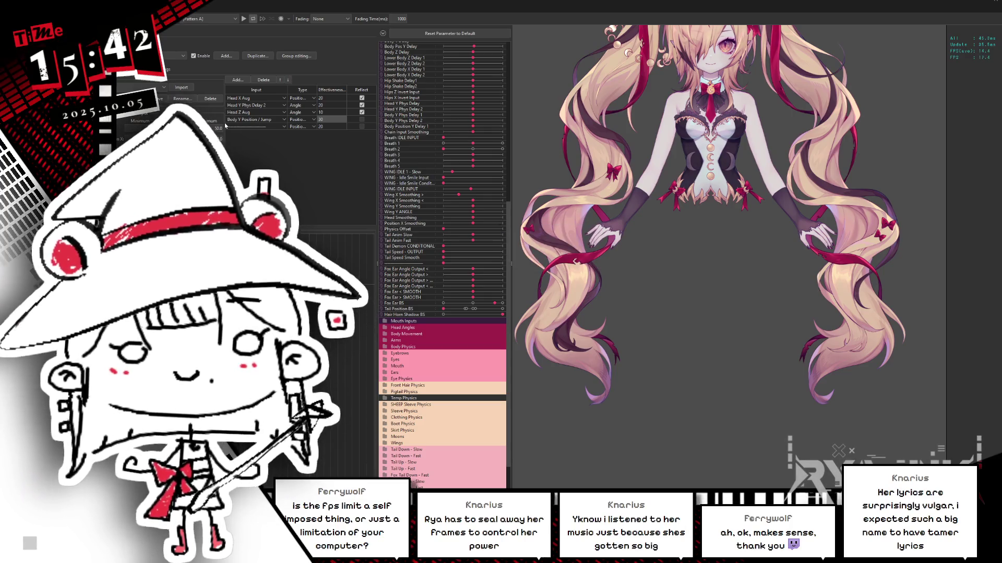
mouse_move(702, 102)
mouse_down()
mouse_move(774, 80)
mouse_move(725, 220)
mouse_up()
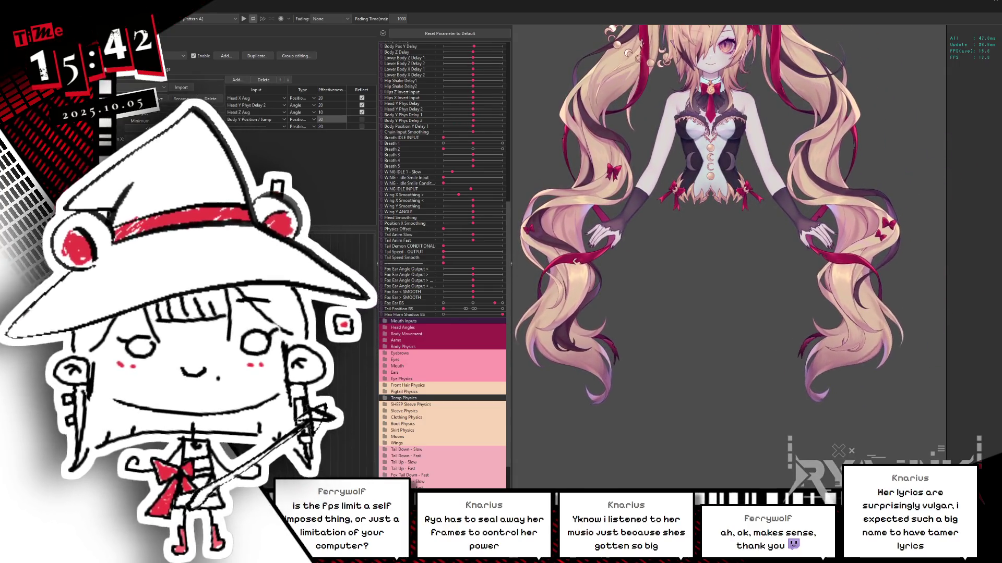
Set every pigtail output scale to 1.0 and shake the model to test the swing.
click(177, 56)
click(207, 70)
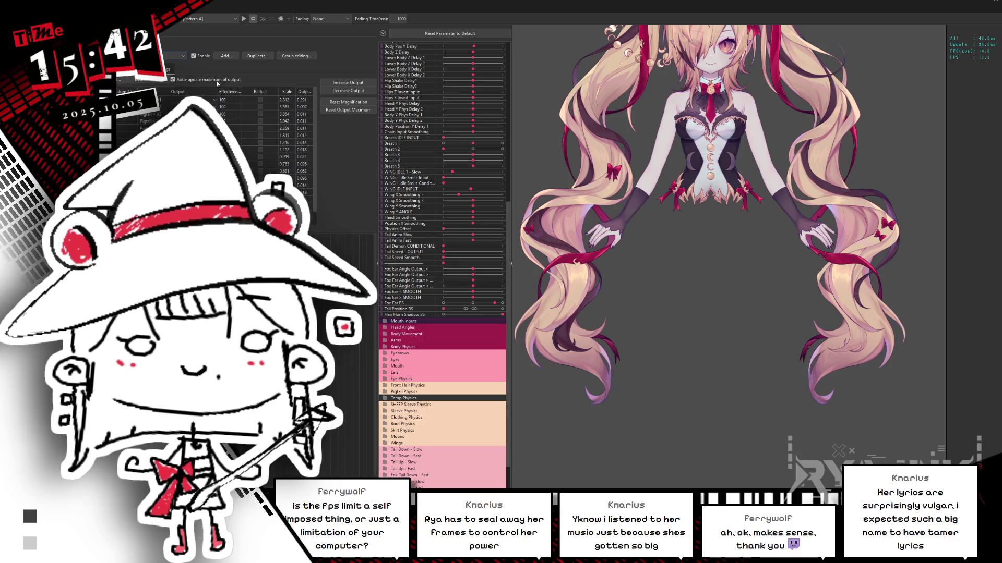
click(297, 96)
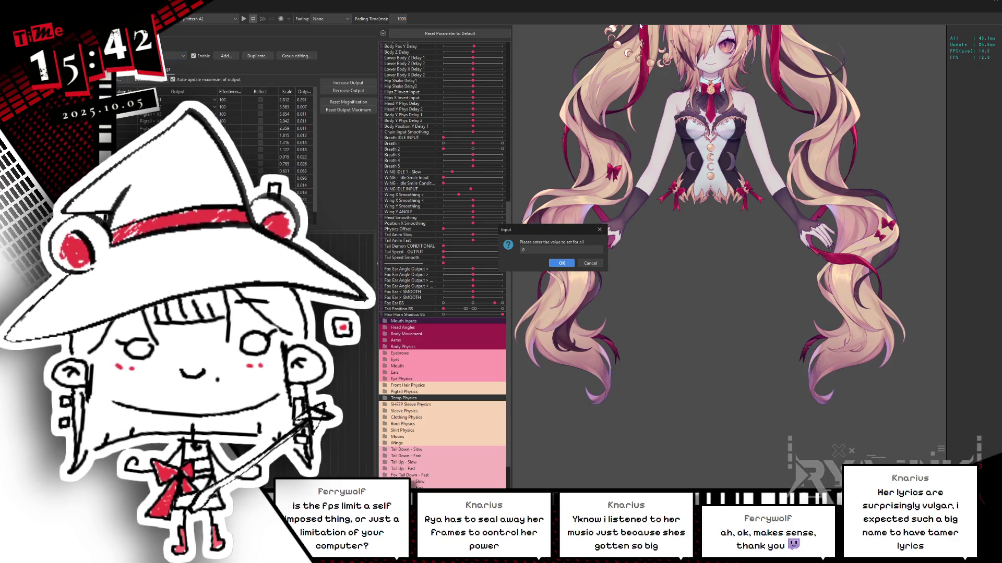
key(Return)
mouse_move(782, 227)
mouse_down()
mouse_move(774, 365)
mouse_move(768, 226)
mouse_up()
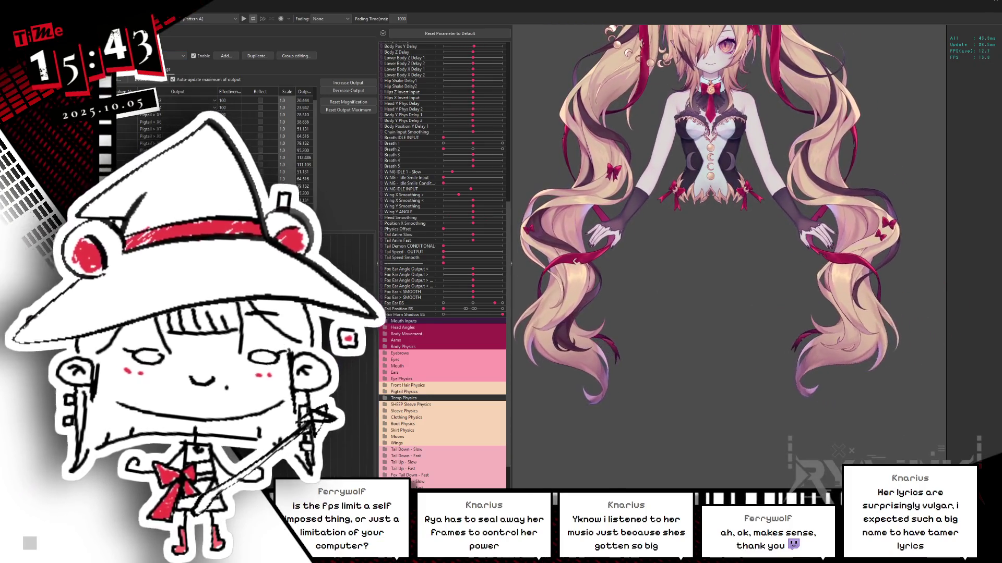
drag(777, 198, 767, 177)
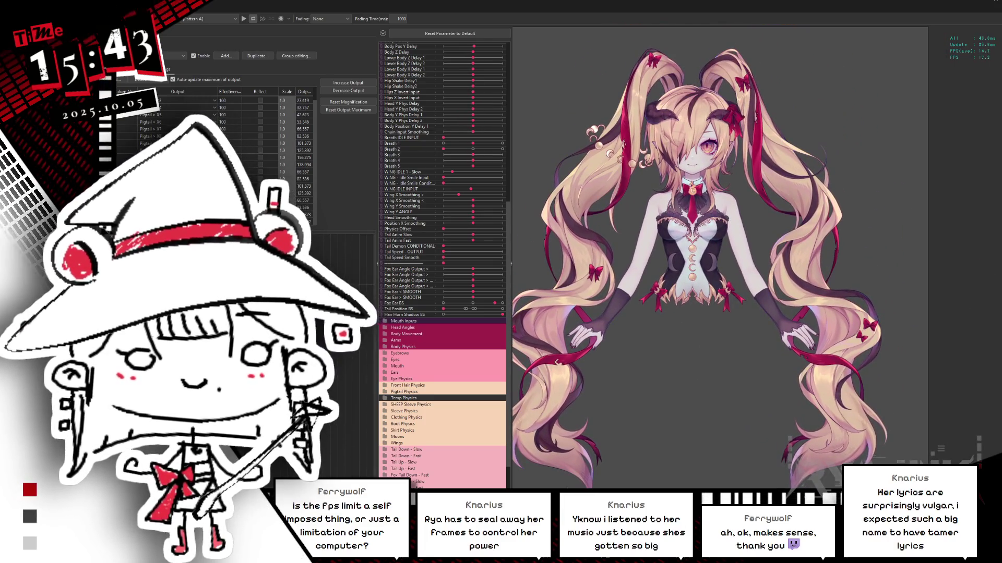
Change the whole scale column to 0.7 and lift the model to check the pigtail bounce.
click(274, 163)
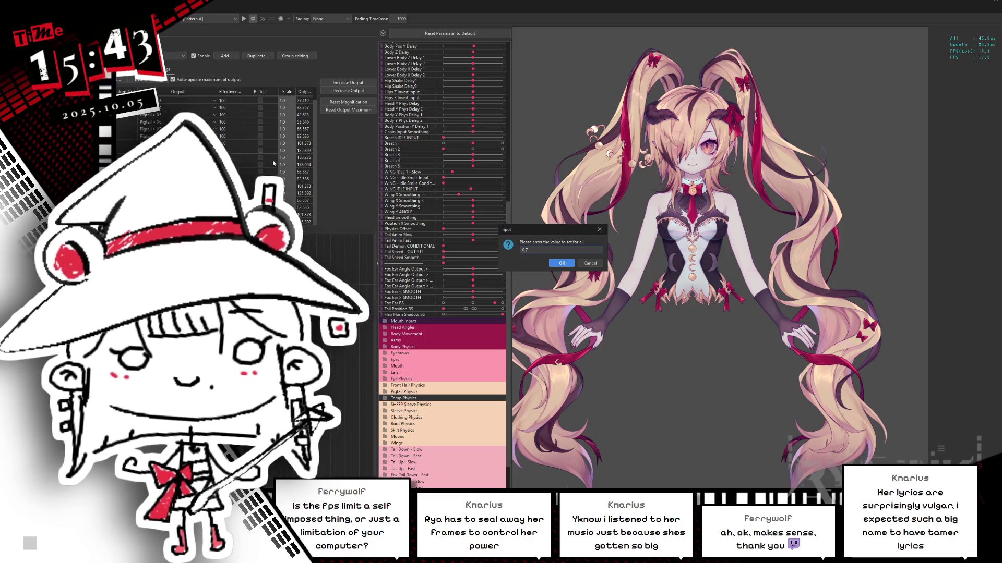
key(Return)
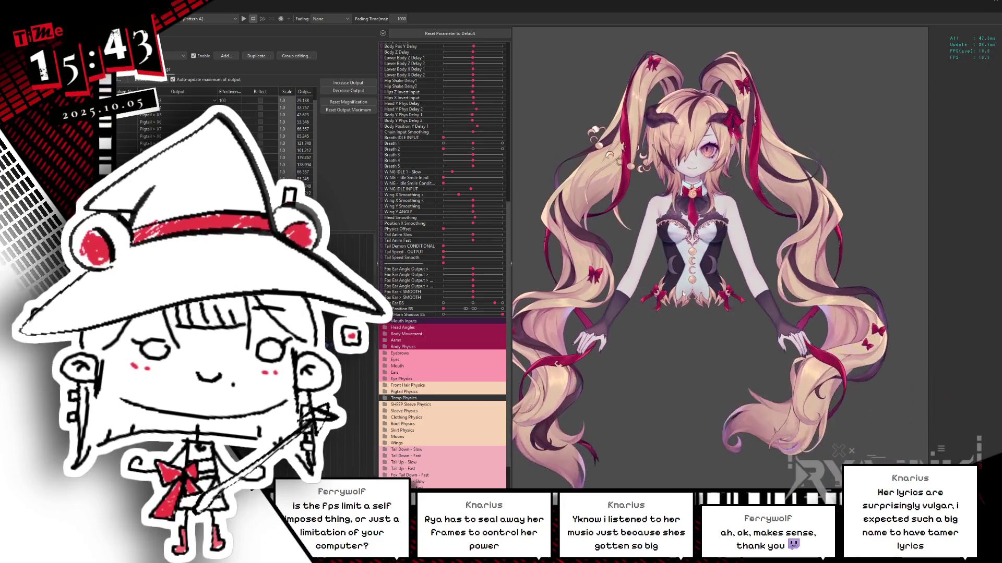
drag(714, 312, 693, 237)
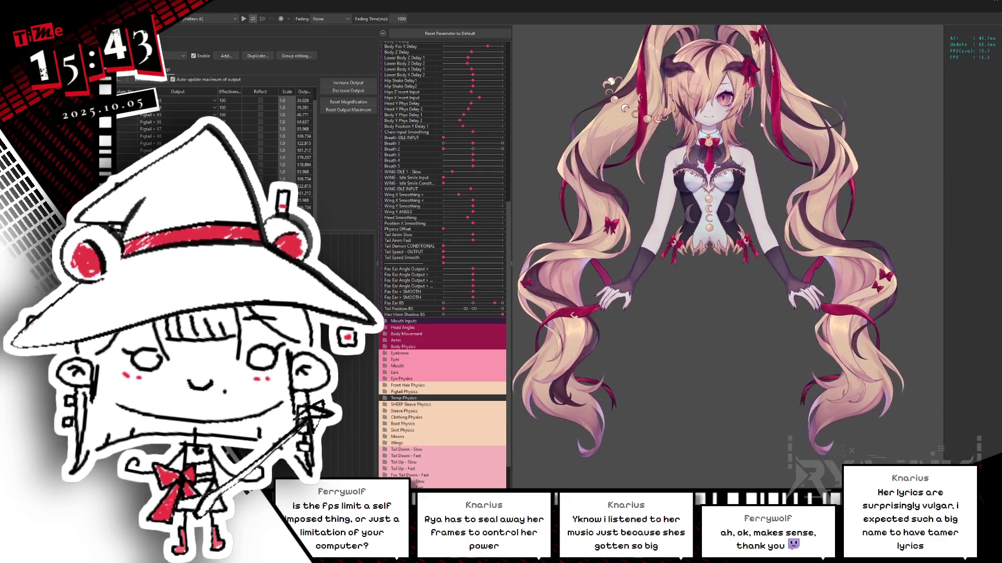
drag(758, 247, 775, 154)
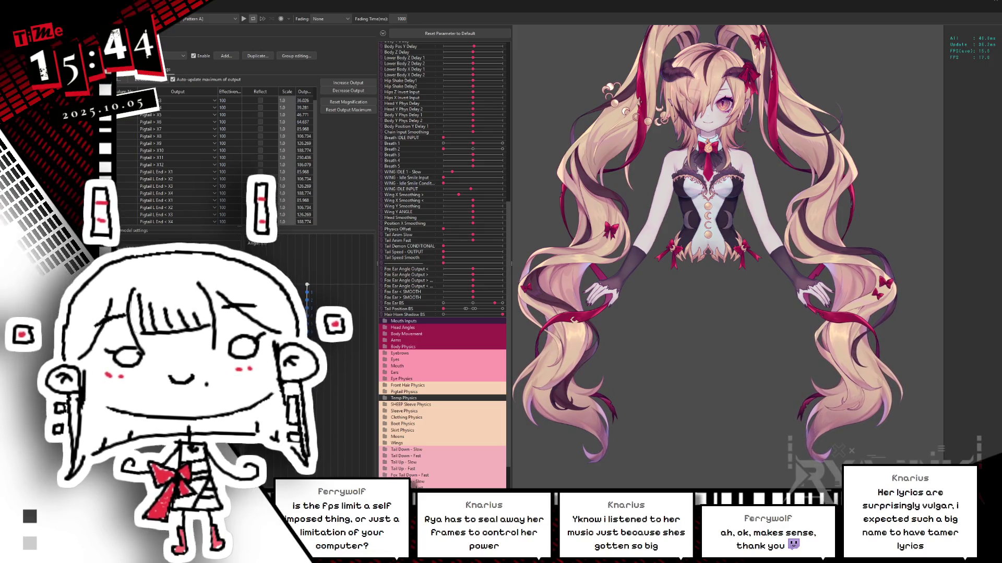
click(171, 55)
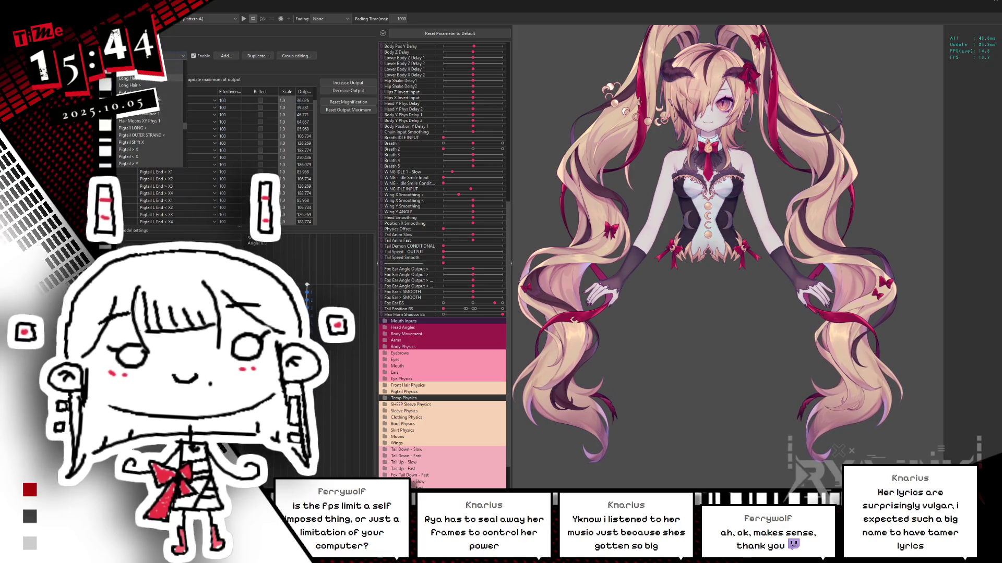
Open another hair physics group's inputs and turn on Reflect for Body Y Position / Jump.
click(160, 93)
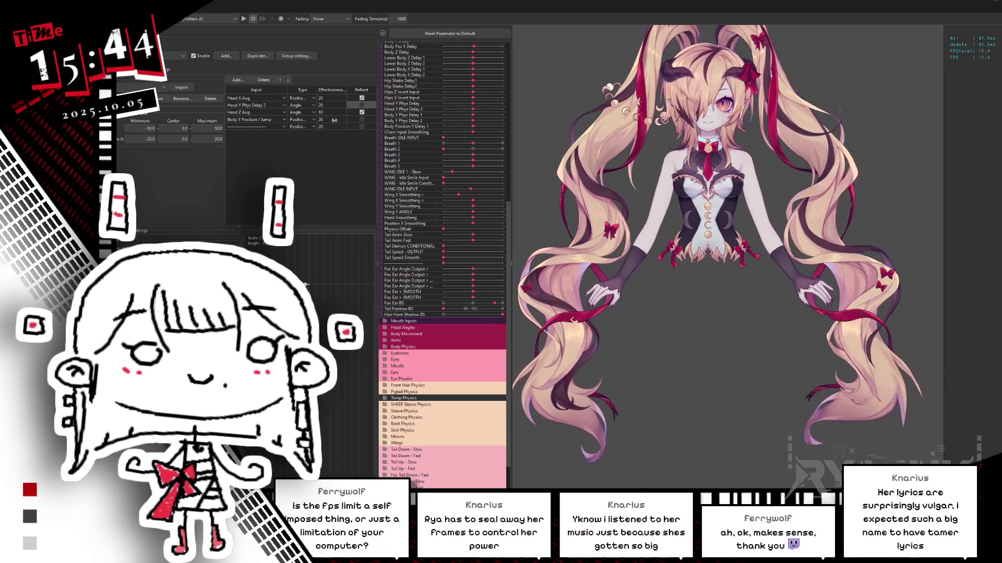
click(361, 119)
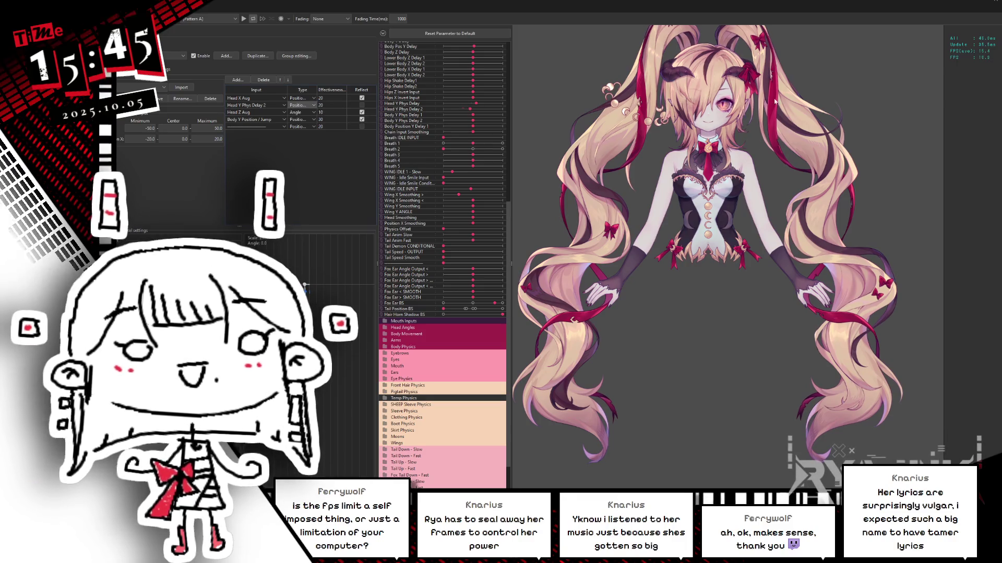
Set Head Y Phys Delay 2's effectiveness to 10.
double_click(330, 105)
text(2)
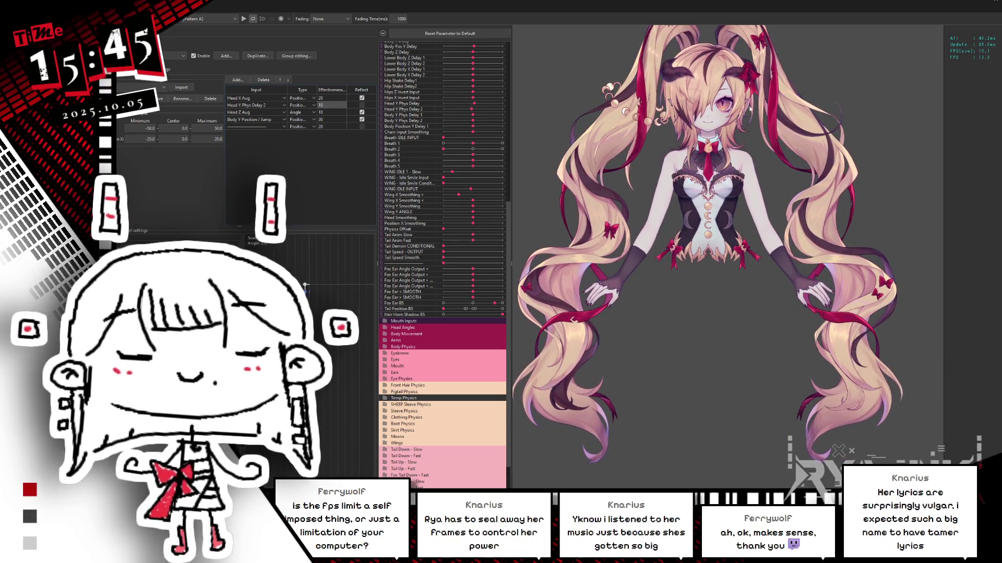
key(Return)
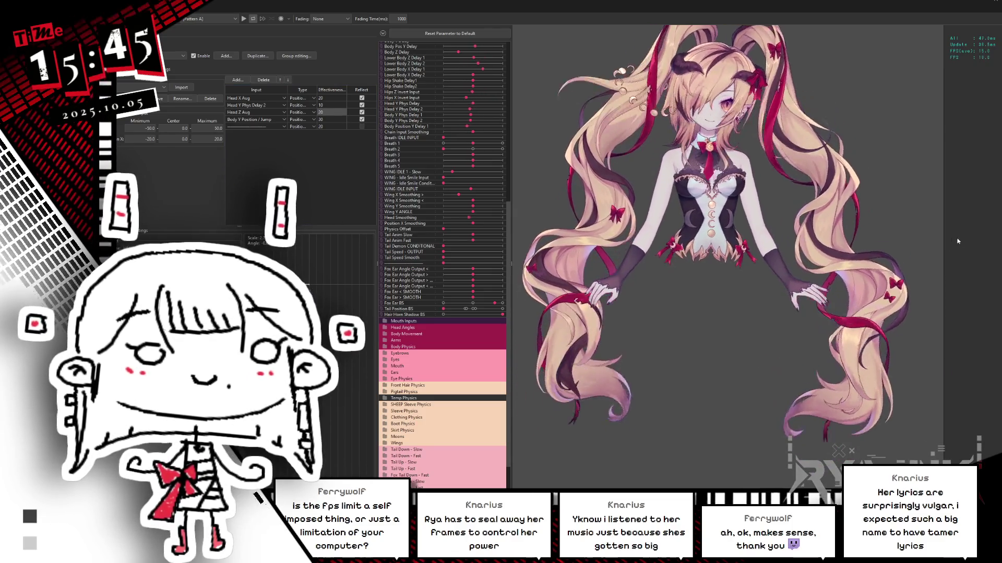
Toggle Head Z Aug's Reflect off and back on, and nudge its effectiveness to 11.
click(362, 112)
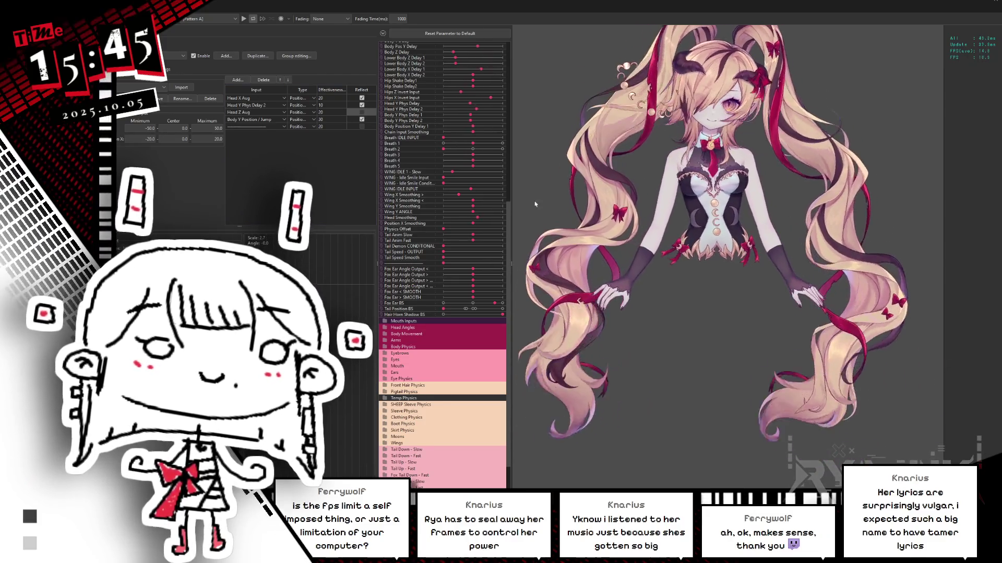
click(362, 112)
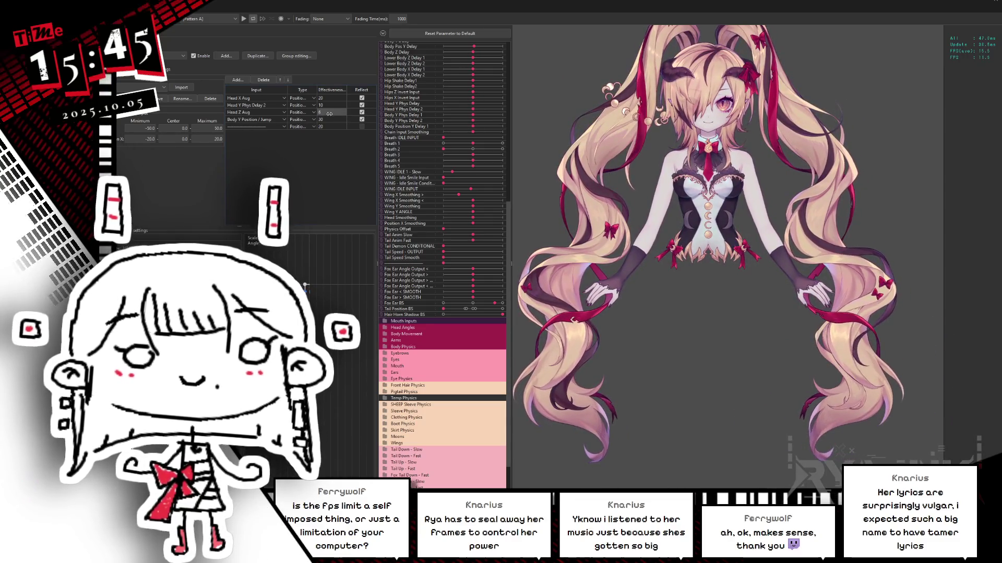
drag(334, 113, 337, 113)
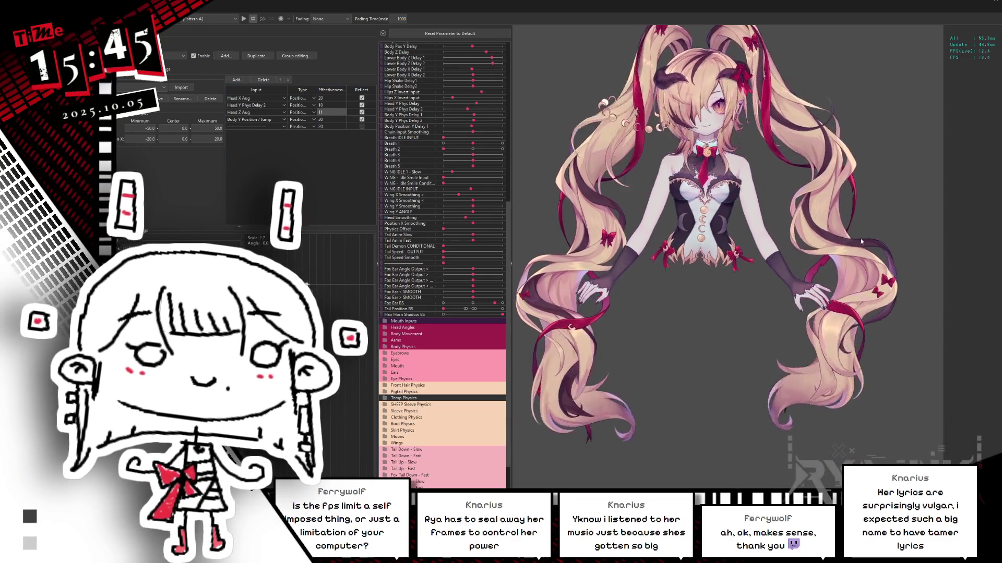
click(177, 56)
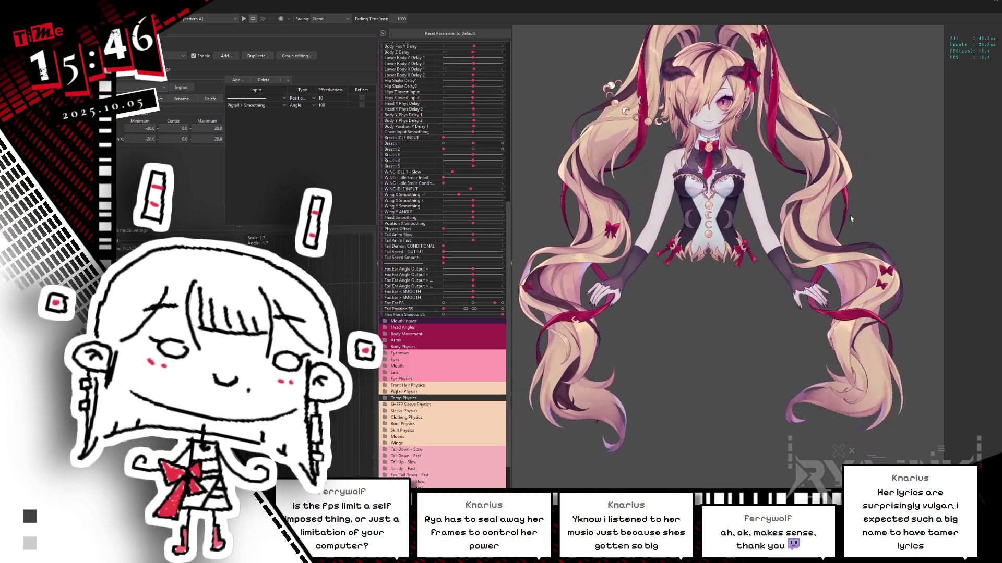
Swing the model to test the pigtail smoothing, then show the Smoothing group's output settings.
mouse_move(875, 280)
mouse_down()
mouse_move(730, 362)
mouse_move(738, 306)
mouse_move(859, 268)
mouse_move(688, 296)
mouse_up()
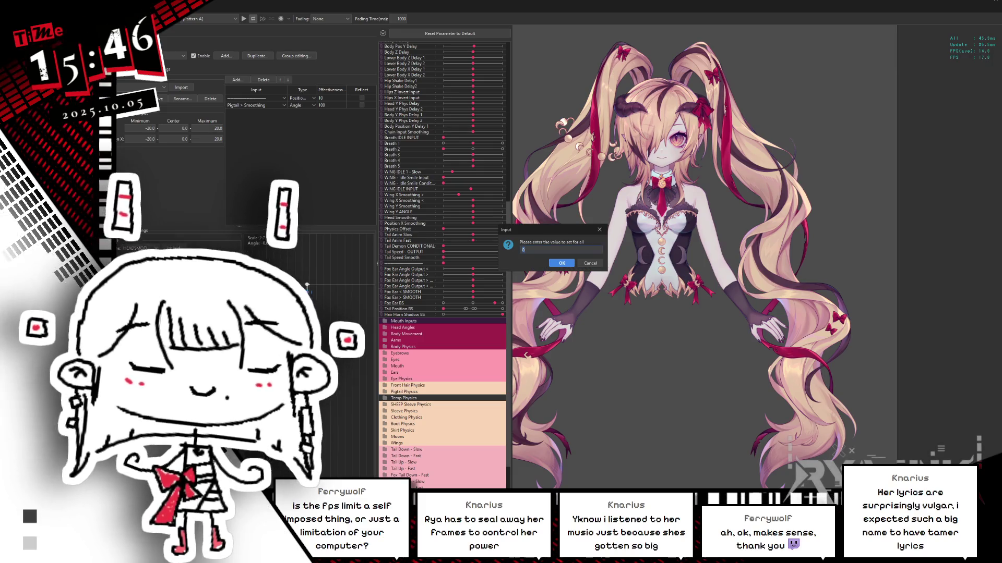
key(Return)
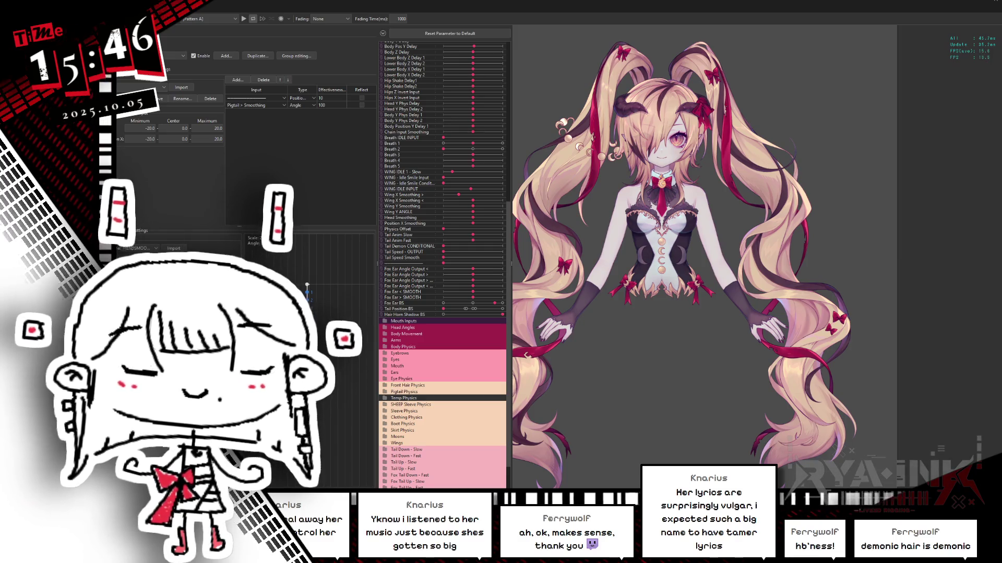
mouse_move(678, 286)
mouse_down()
mouse_move(735, 272)
mouse_move(686, 415)
mouse_up()
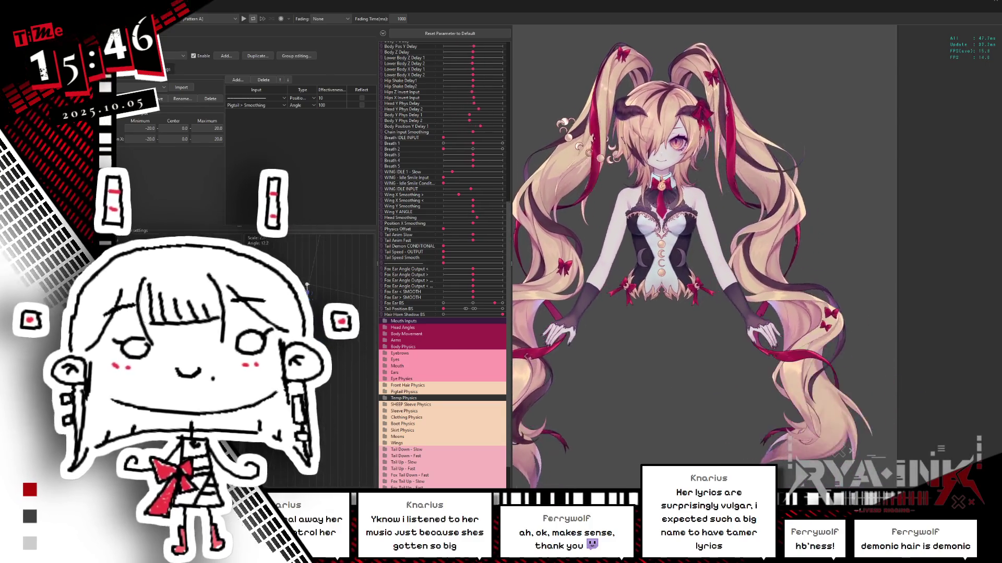
click(183, 56)
click(138, 157)
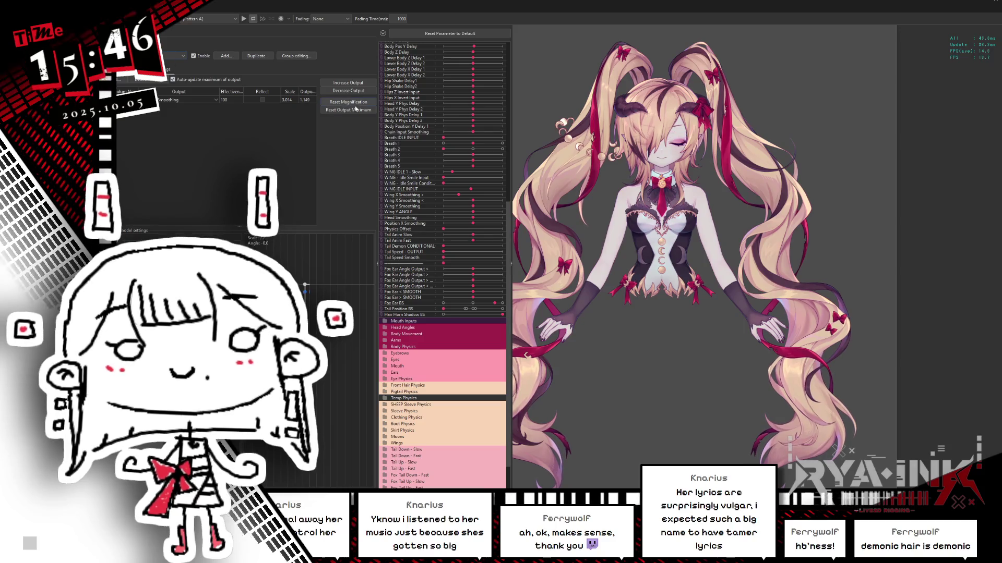
Reset the Smoothing output maximum to 100 and return to the Pigtail group's output table.
drag(876, 336, 713, 331)
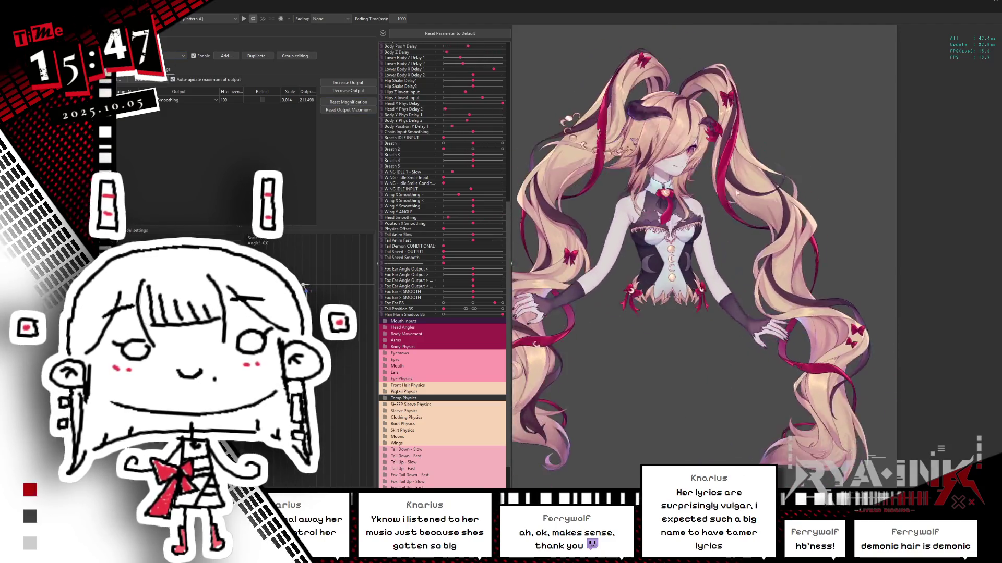
click(337, 91)
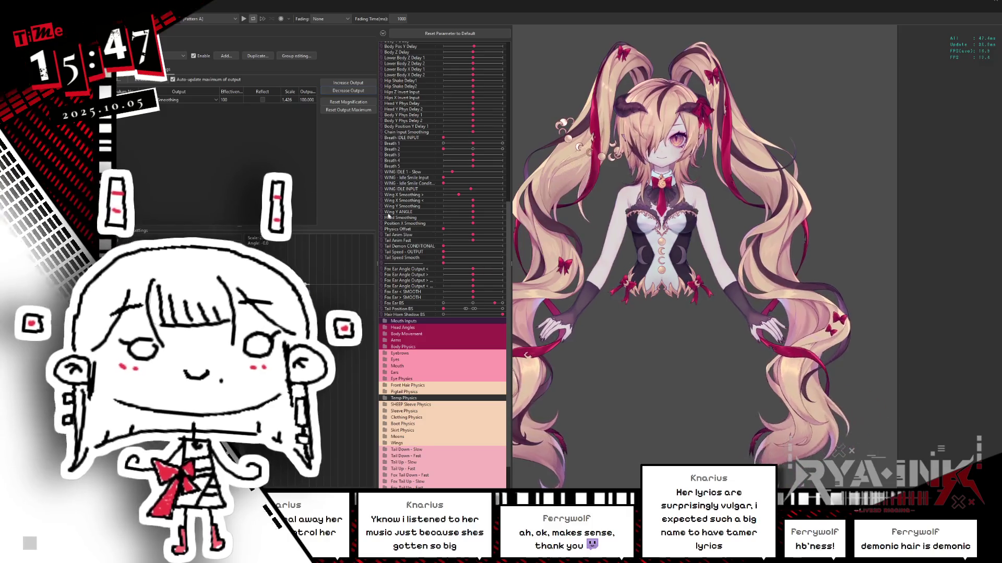
click(128, 150)
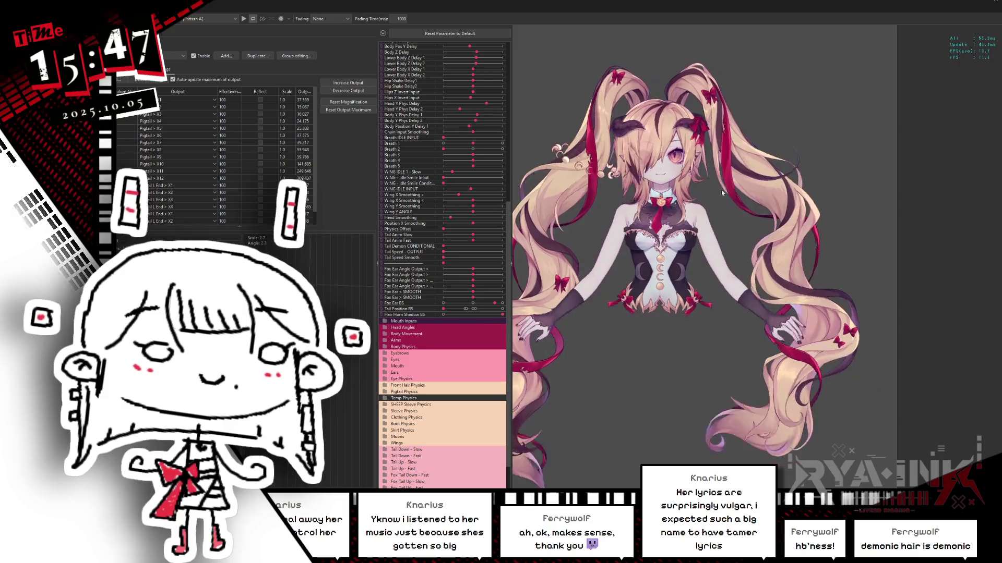
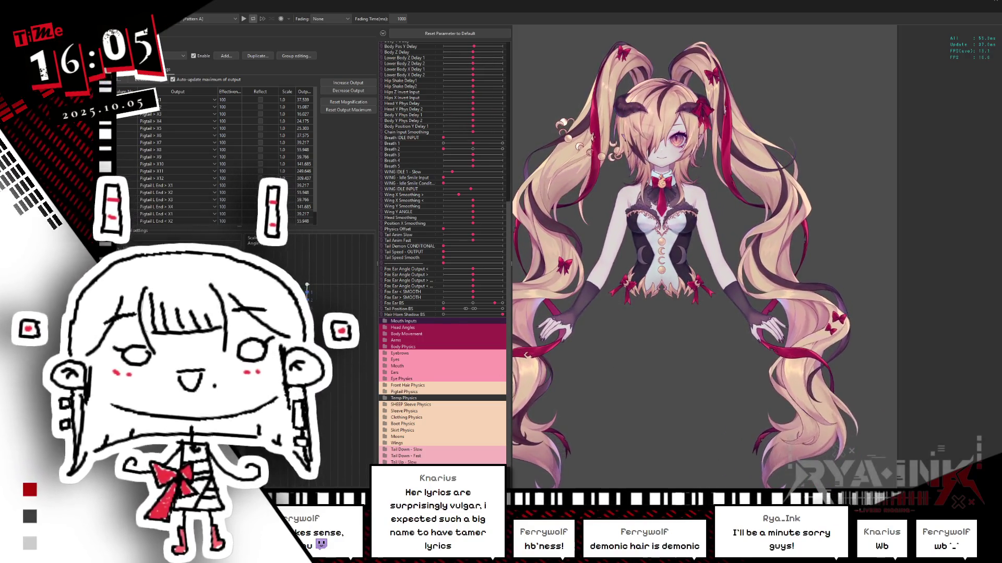
Change pigtail input row 2 to Position type and give it 90 effectiveness.
scroll(321, 160, down, 1)
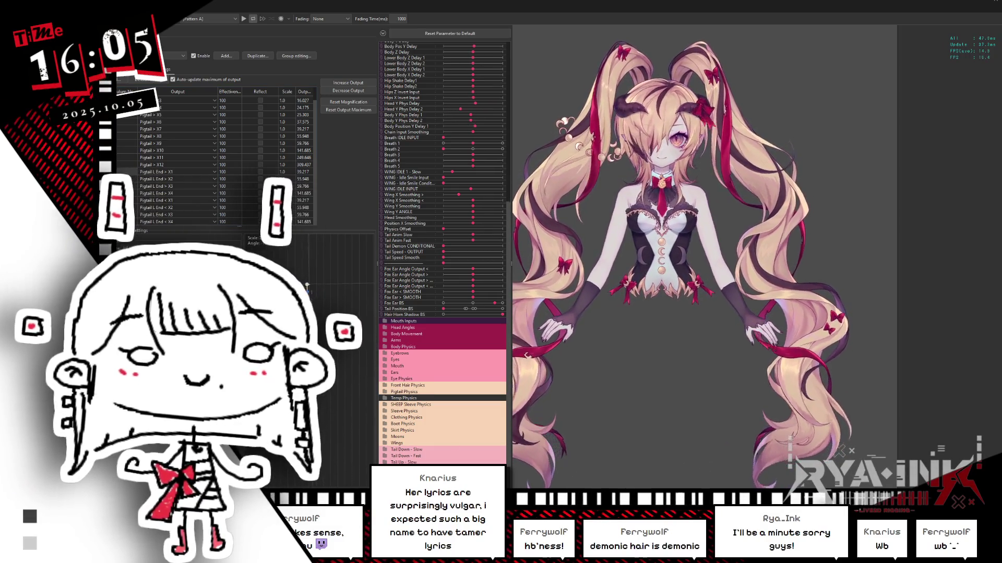
click(156, 68)
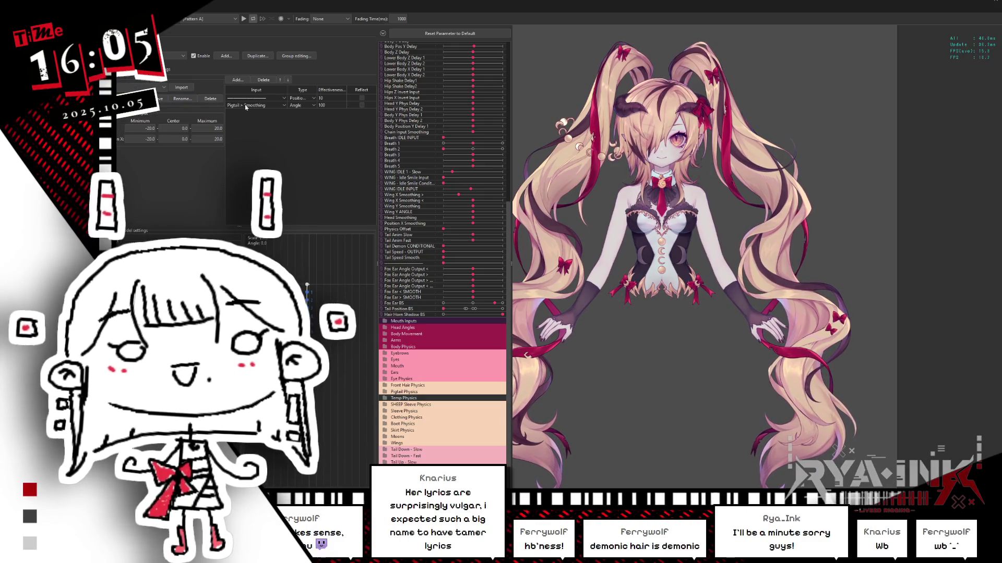
click(310, 105)
click(299, 113)
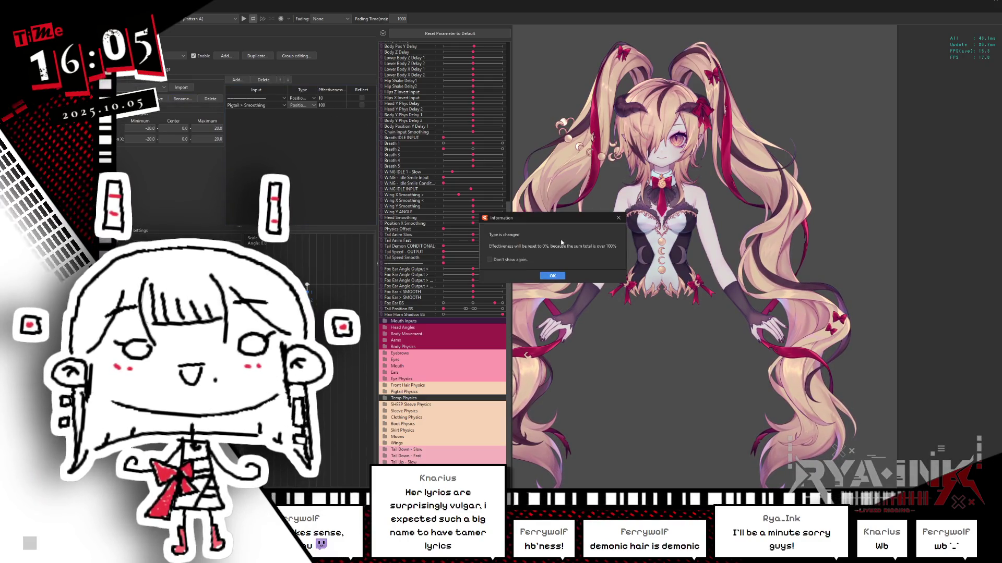
click(562, 278)
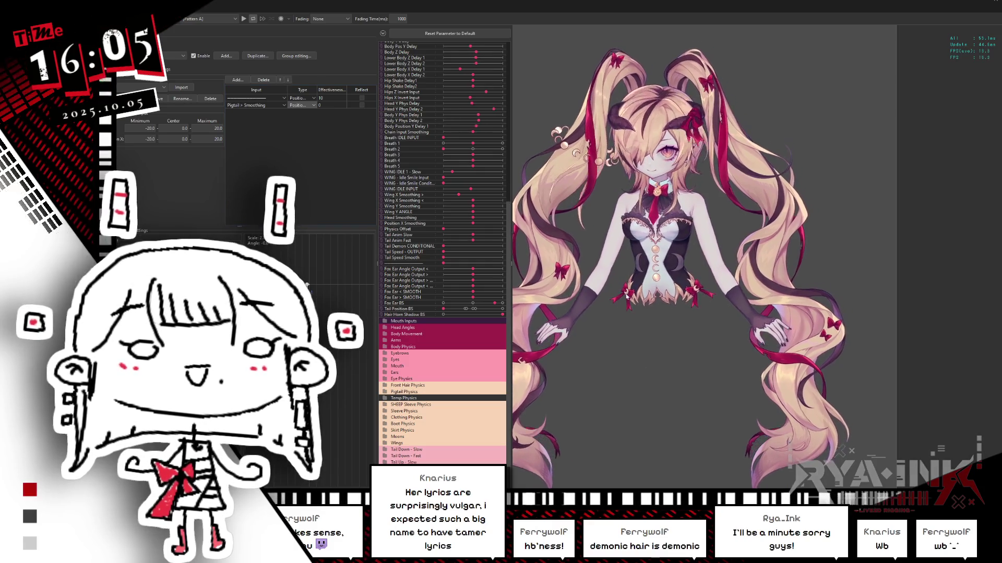
click(332, 105)
text(90)
key(Return)
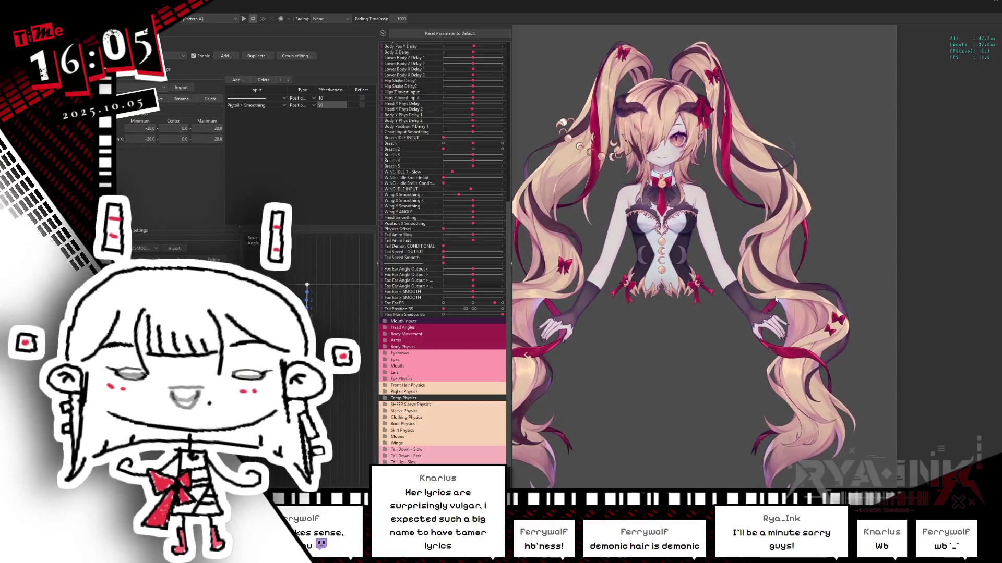
scroll(761, 291, down, 2)
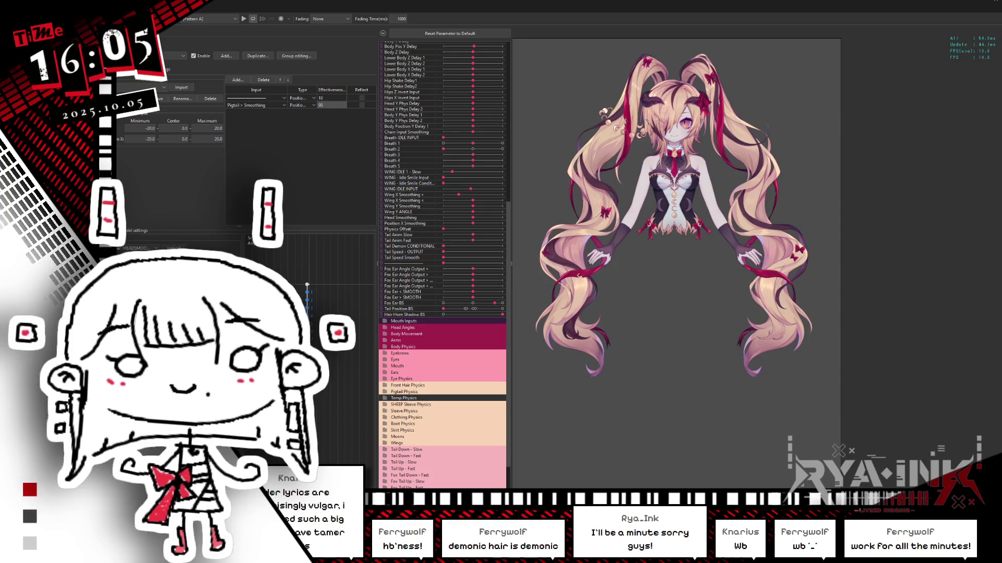
Dismiss the value prompt and switch Physics Settings to the pigtail Output tab.
key(Return)
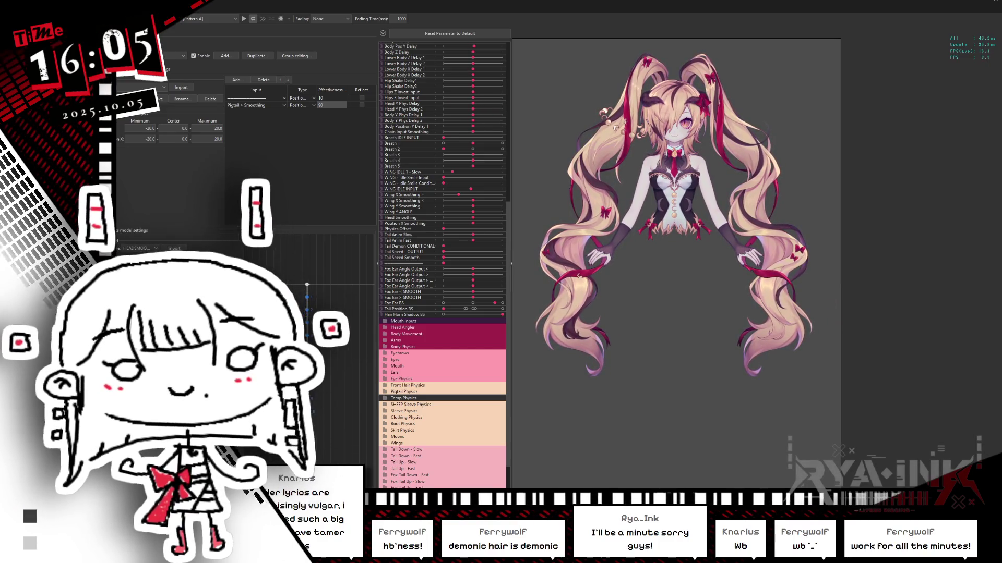
key(ctrl+Tab)
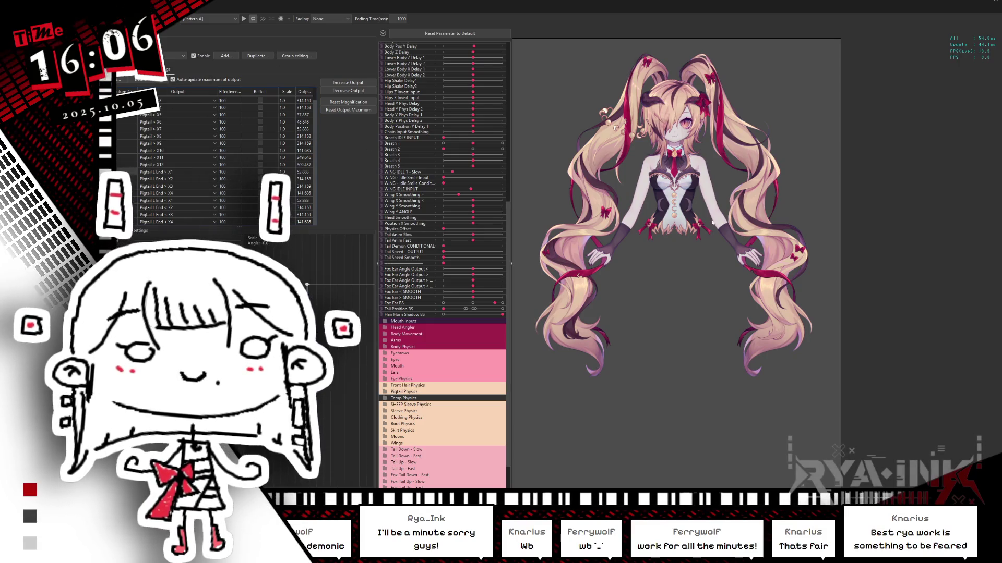
Reset pigtail output magnifications to 1.0, then auto-fit them to ranges (2.12 down to 0.337).
click(348, 102)
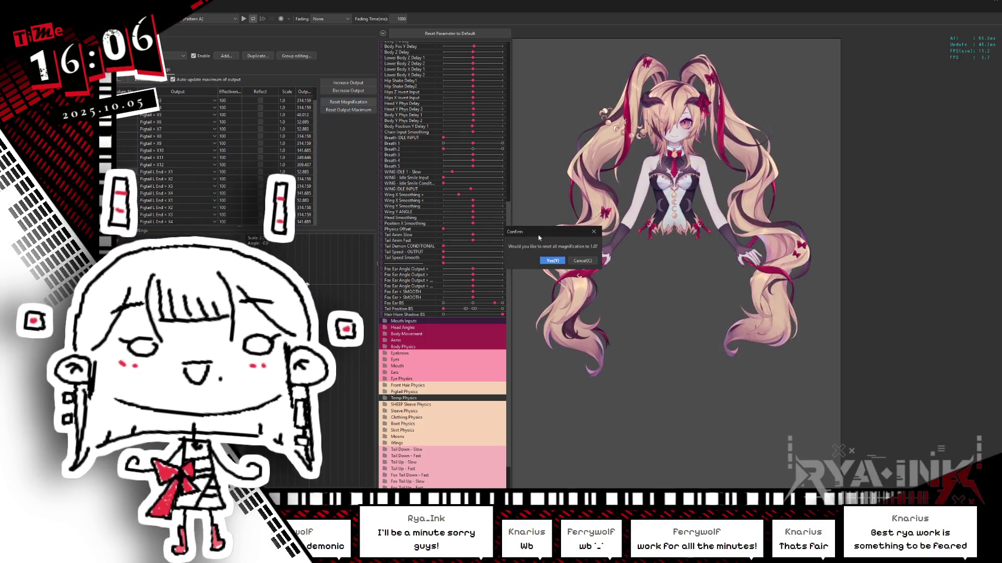
click(550, 261)
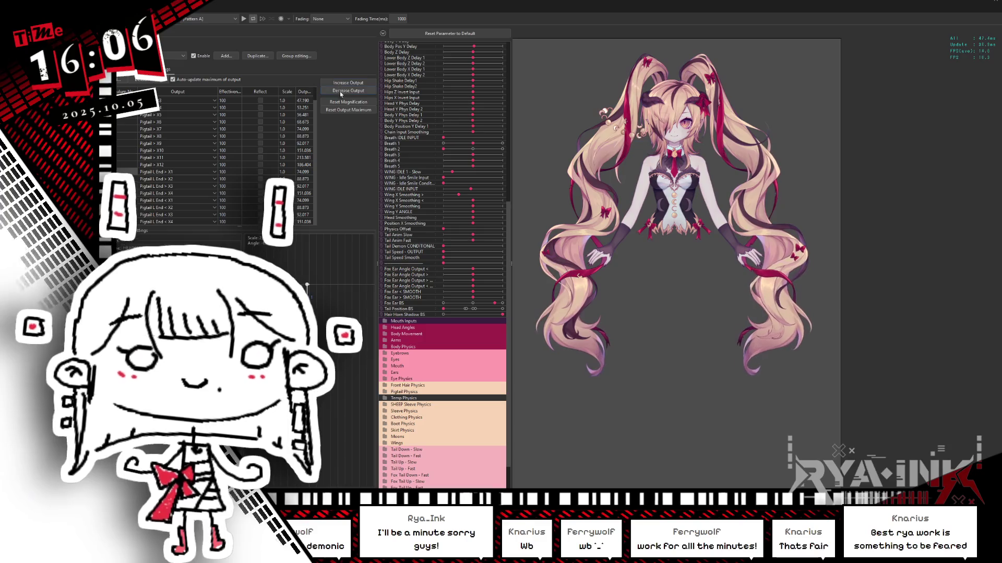
click(348, 102)
click(581, 261)
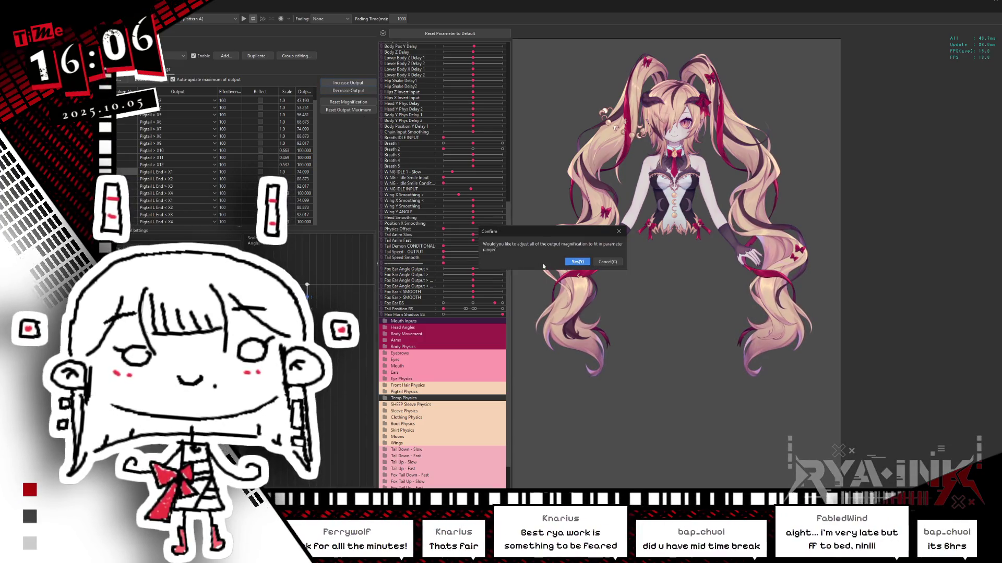
click(574, 262)
Sway the model side to side to test the refitted pigtail swing.
mouse_move(687, 255)
mouse_down()
mouse_move(775, 243)
mouse_move(565, 236)
mouse_move(609, 274)
mouse_up()
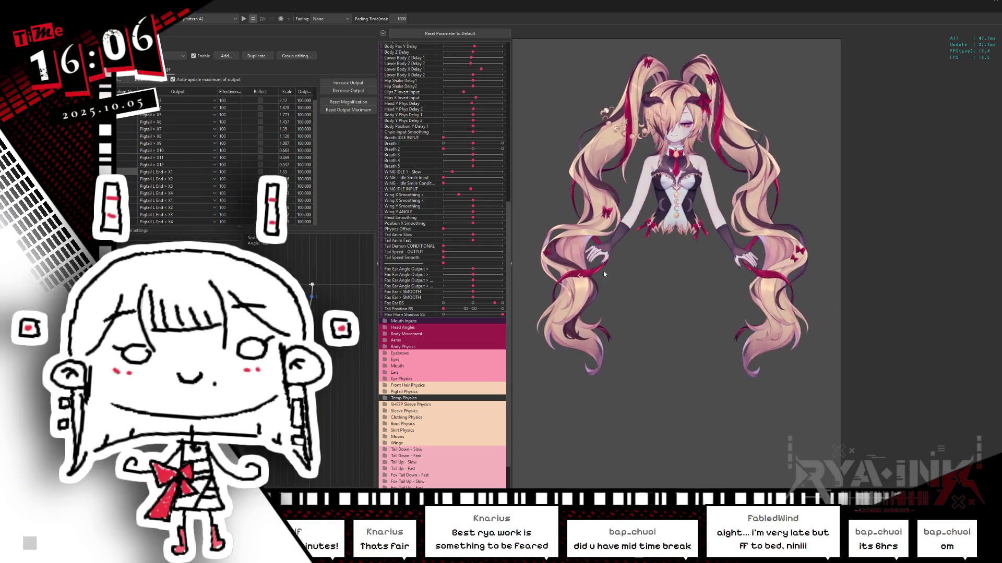
mouse_move(722, 184)
mouse_down()
mouse_move(562, 244)
mouse_move(561, 233)
mouse_up()
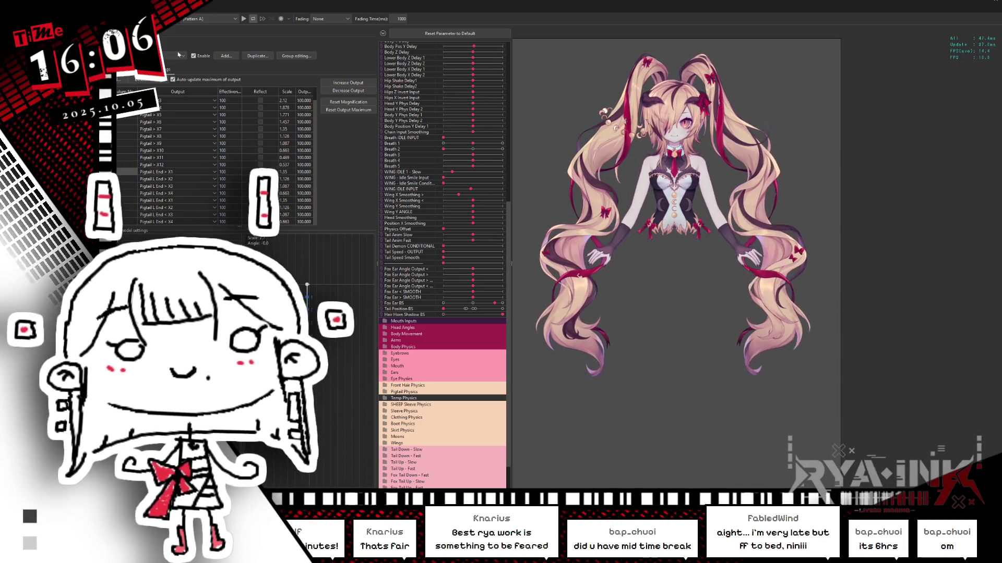
click(170, 56)
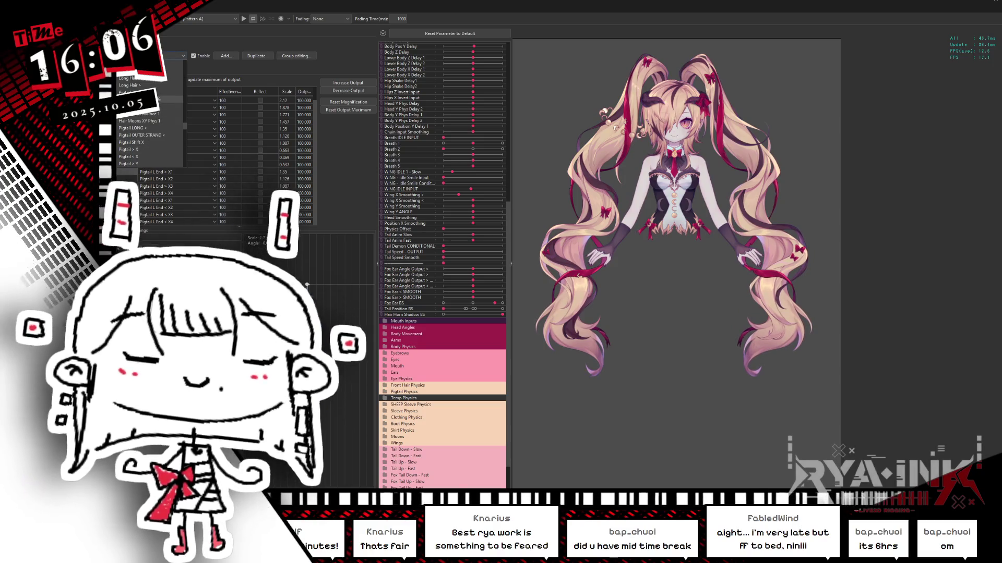
Load the Smoothing group and set its fourth input, Body Y Position / Jump, to Angle.
click(152, 99)
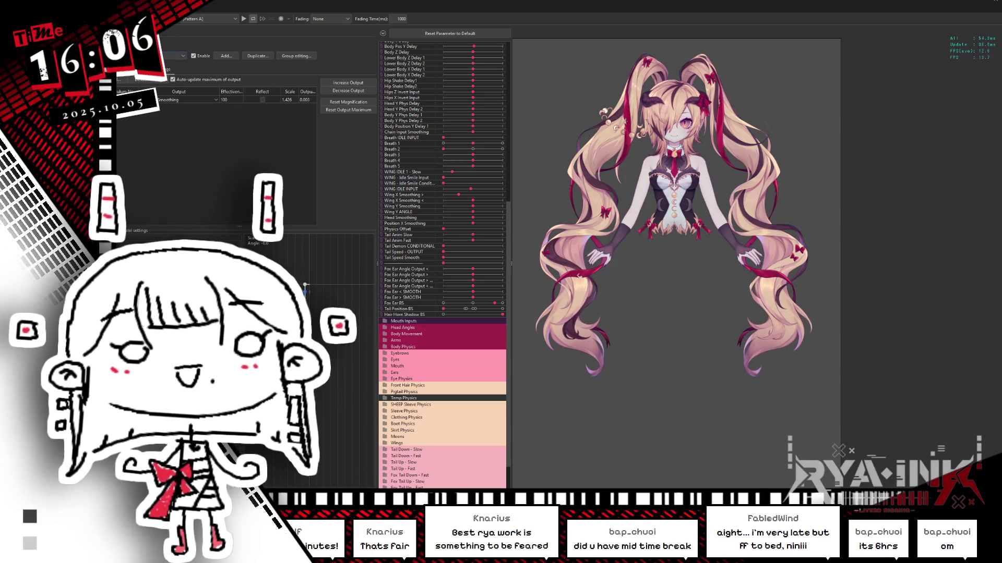
drag(762, 252, 822, 246)
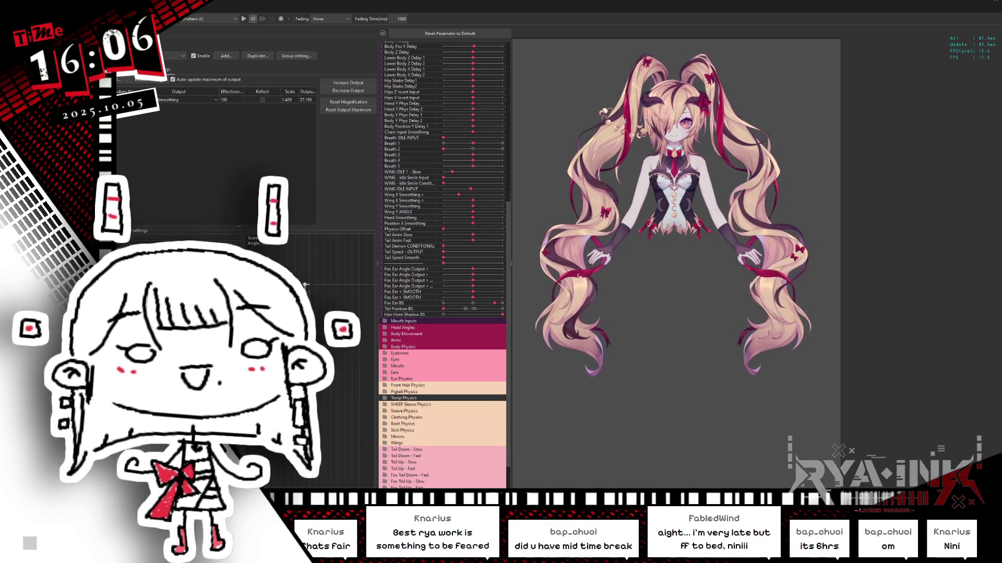
click(149, 69)
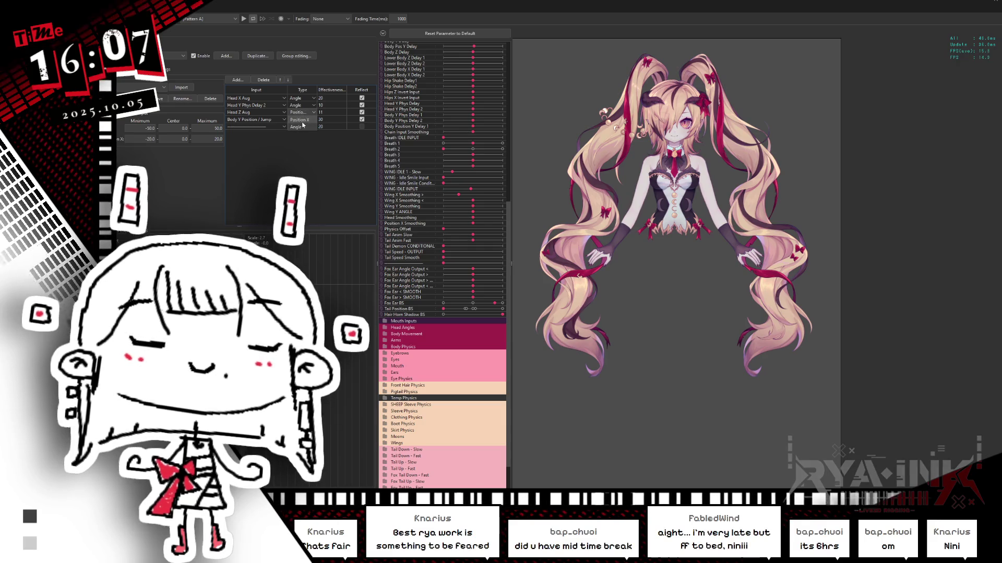
click(303, 134)
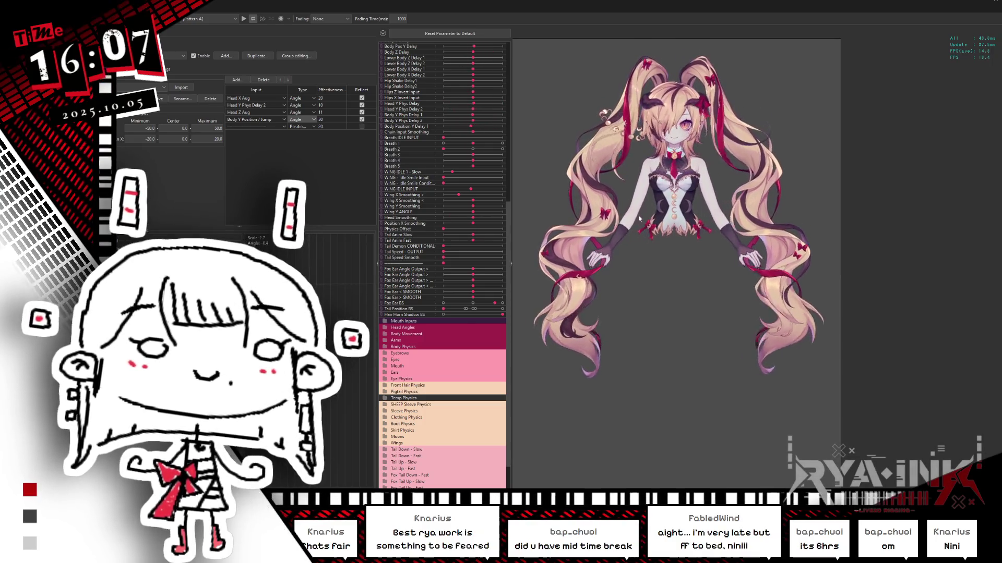
Reset the smoothing output magnification, then fit it to range at scale 9.372, output 100.
click(157, 56)
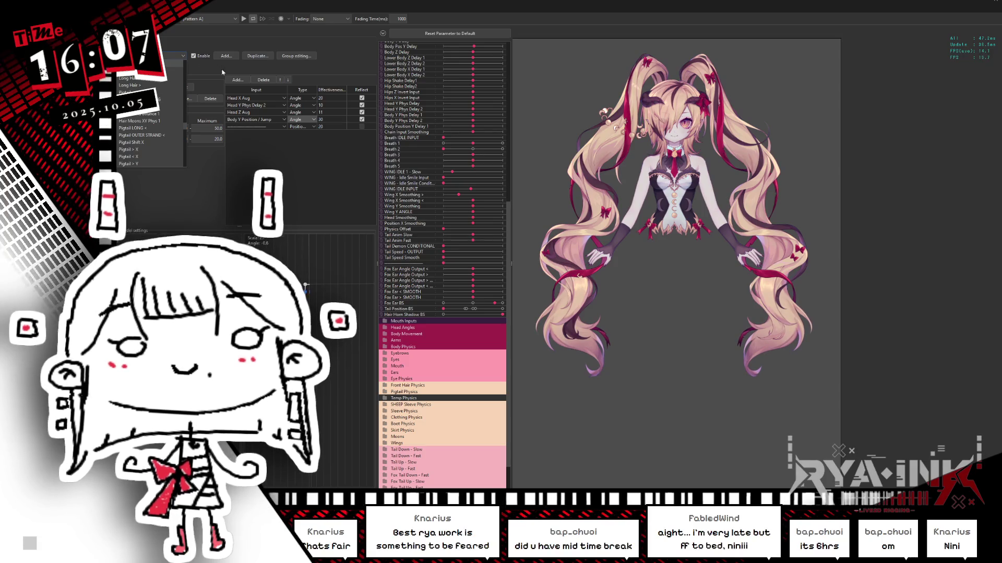
click(167, 70)
click(348, 101)
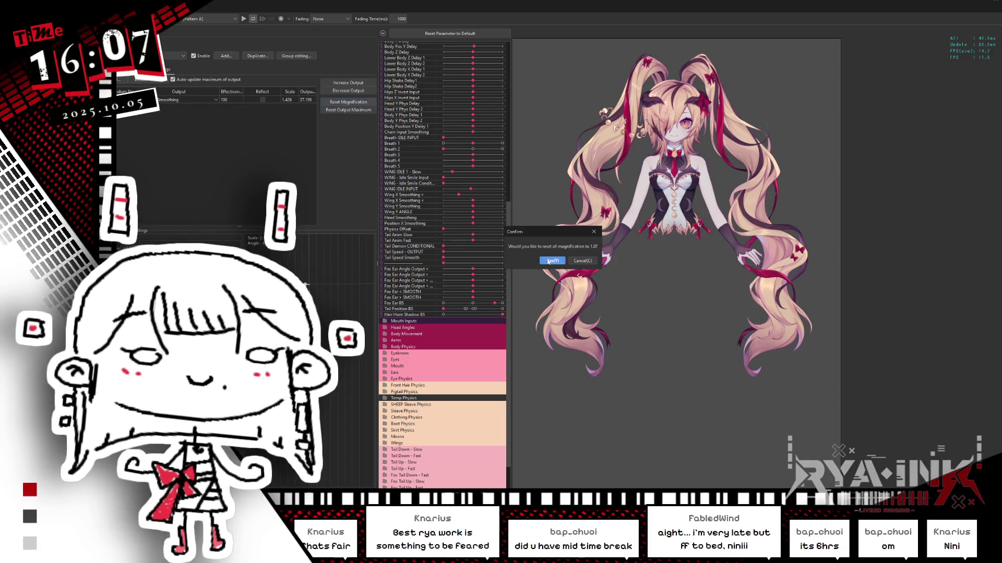
click(552, 260)
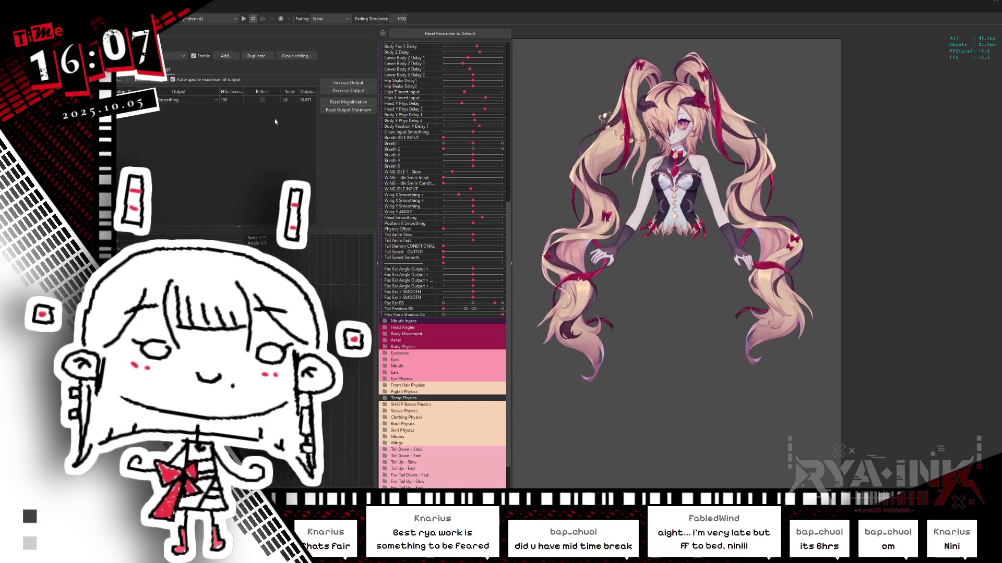
click(349, 101)
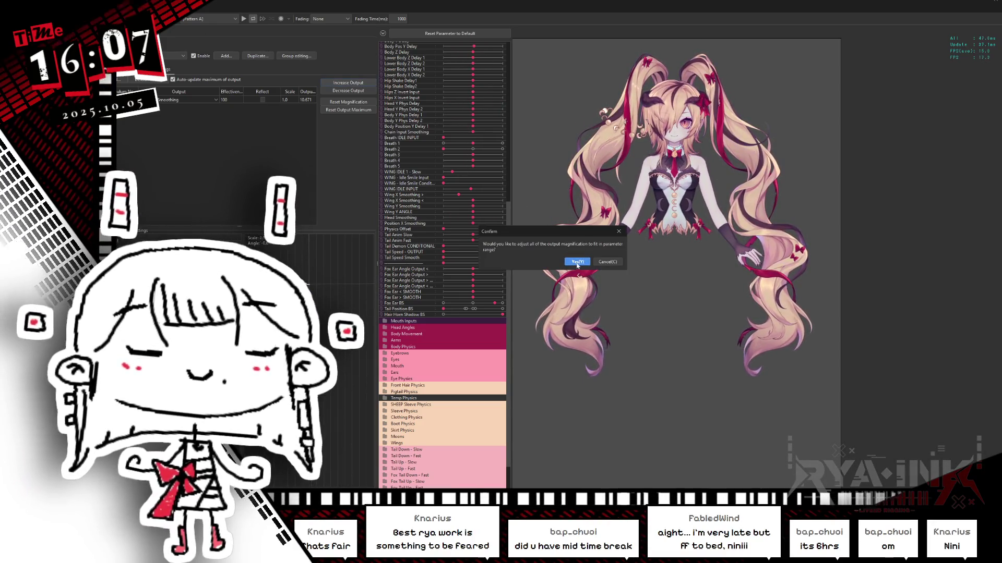
click(577, 261)
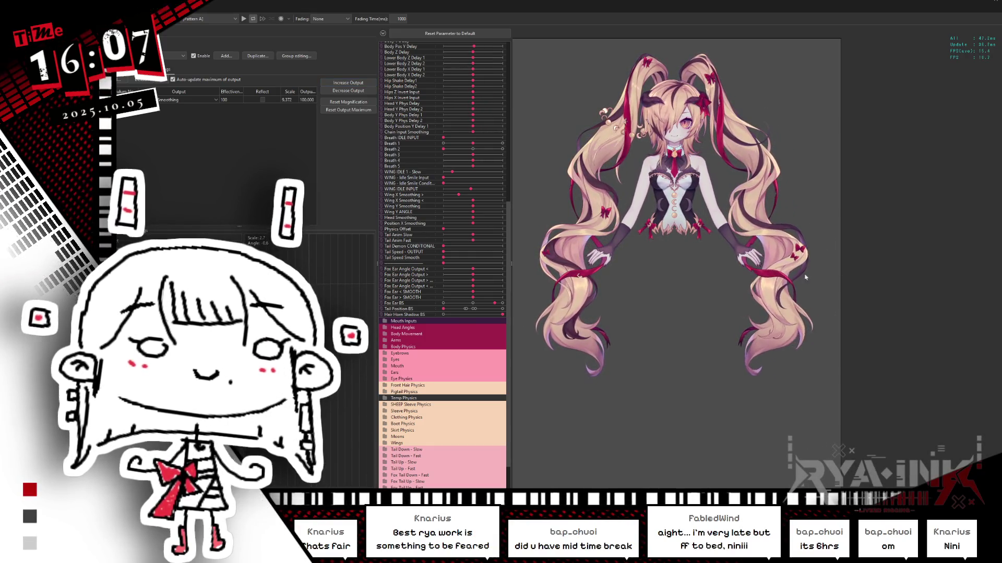
click(172, 56)
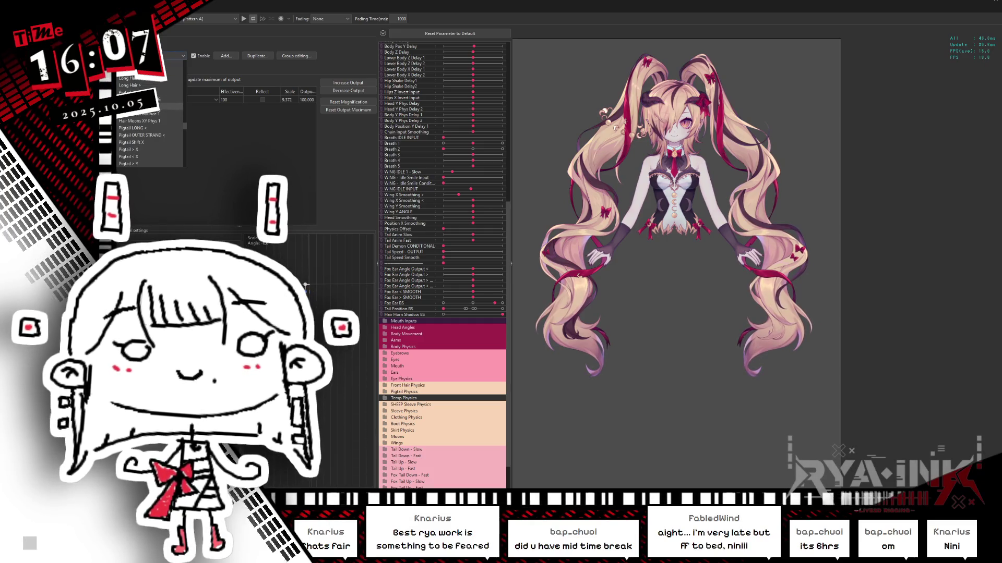
Load the Pigtail group and reset its output magnifications to 1.0.
click(172, 106)
click(356, 111)
click(552, 258)
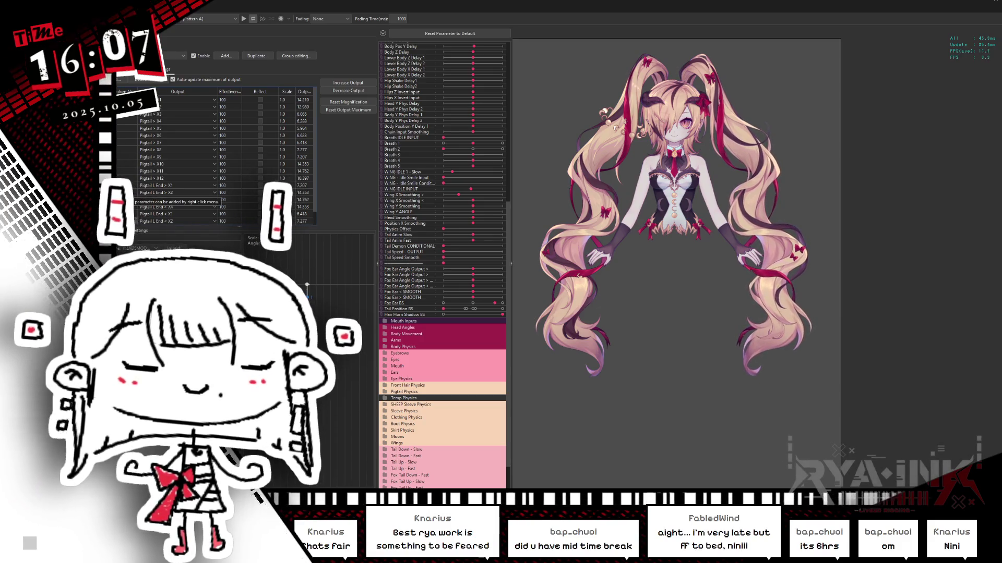
Swing the model to test the pigtails, ending on the pigtail Input settings.
scroll(177, 157, up, 1)
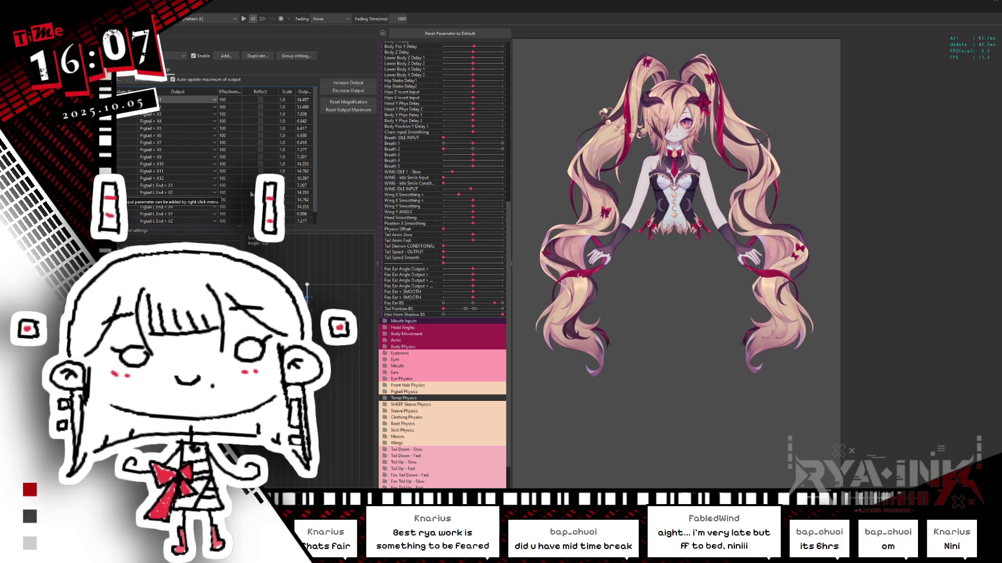
scroll(316, 164, down, 1)
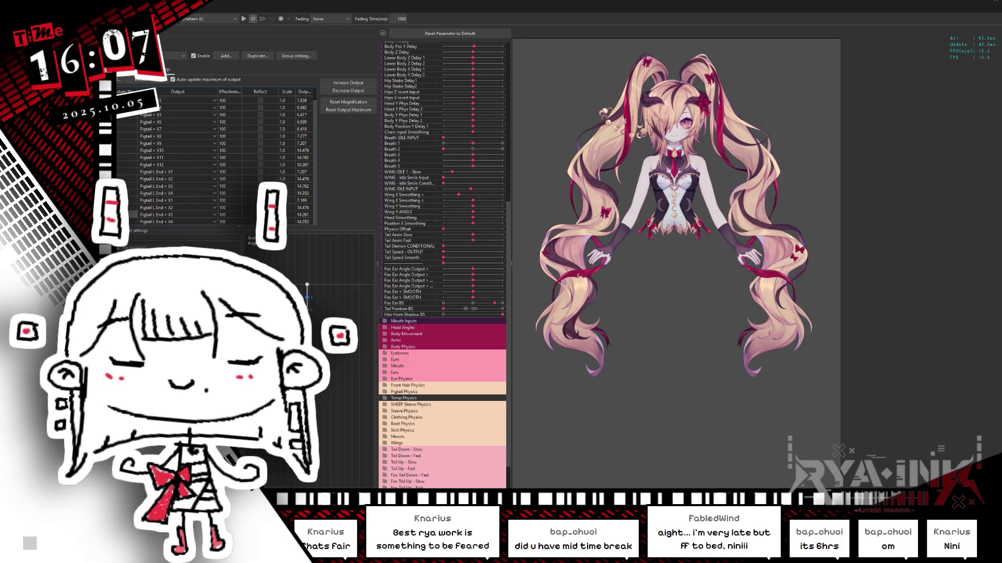
drag(816, 254, 746, 253)
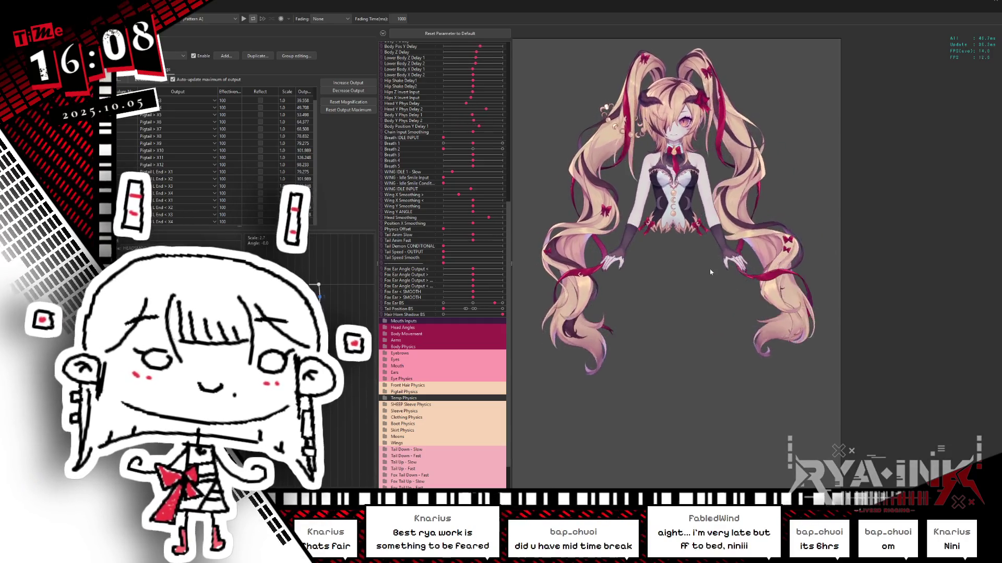
click(279, 72)
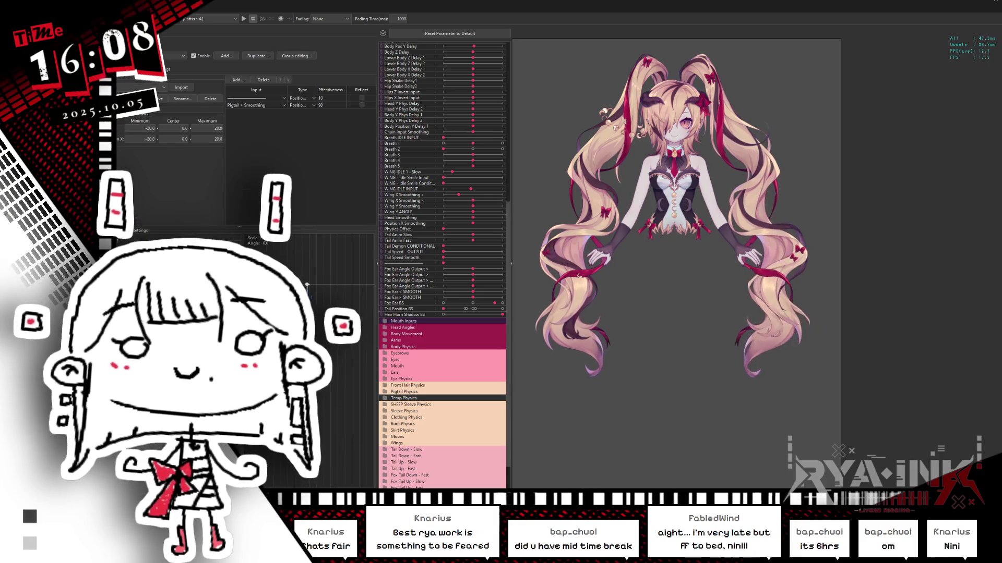
click(141, 69)
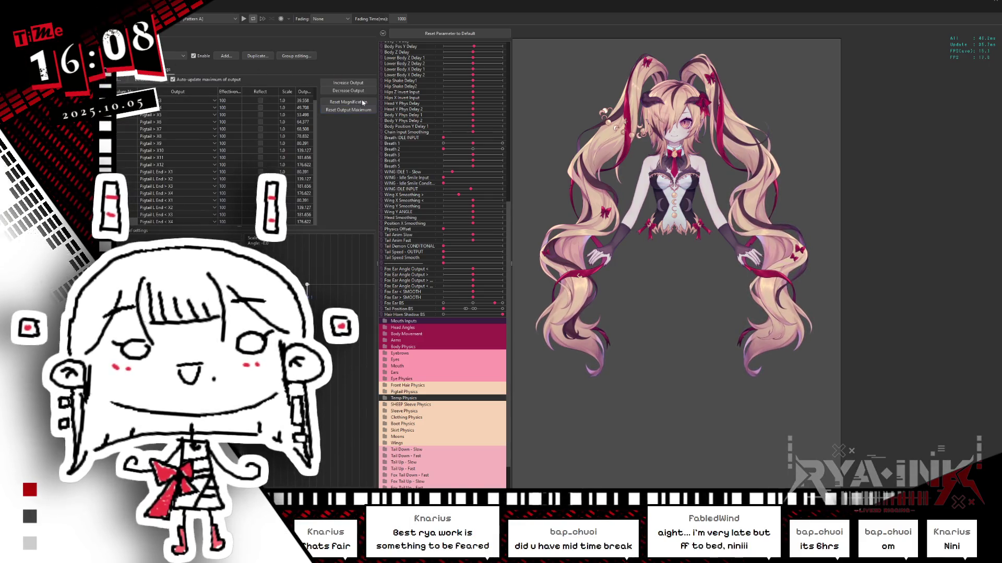
click(136, 69)
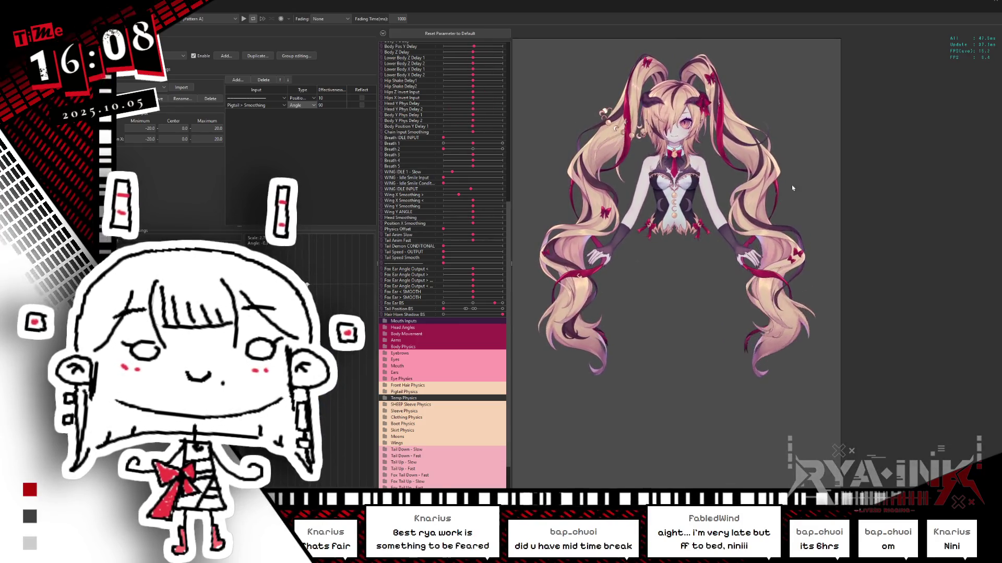
Show the pigtail Output settings from the top, with scales 1.948, 2.774, 2.529.
click(171, 69)
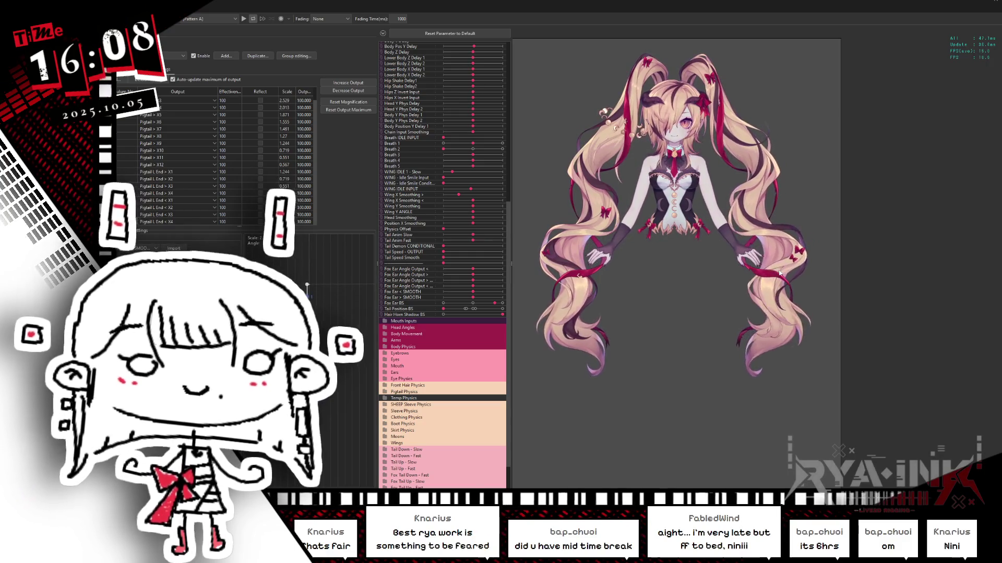
scroll(784, 182, up, 3)
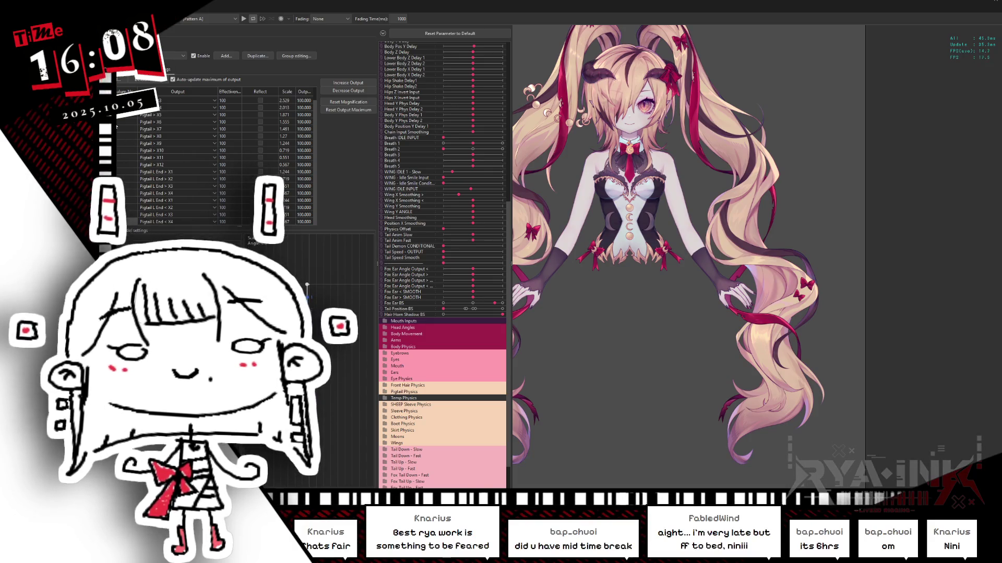
scroll(312, 125, up, 1)
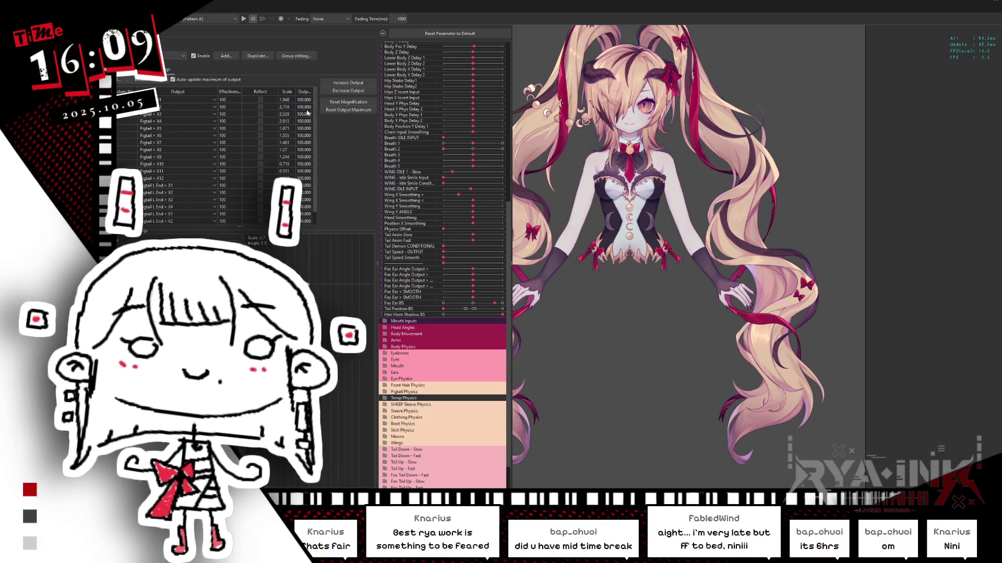
Filter the parameter list to Pigtail parameters and expand the Pigtail Physics folder.
click(384, 35)
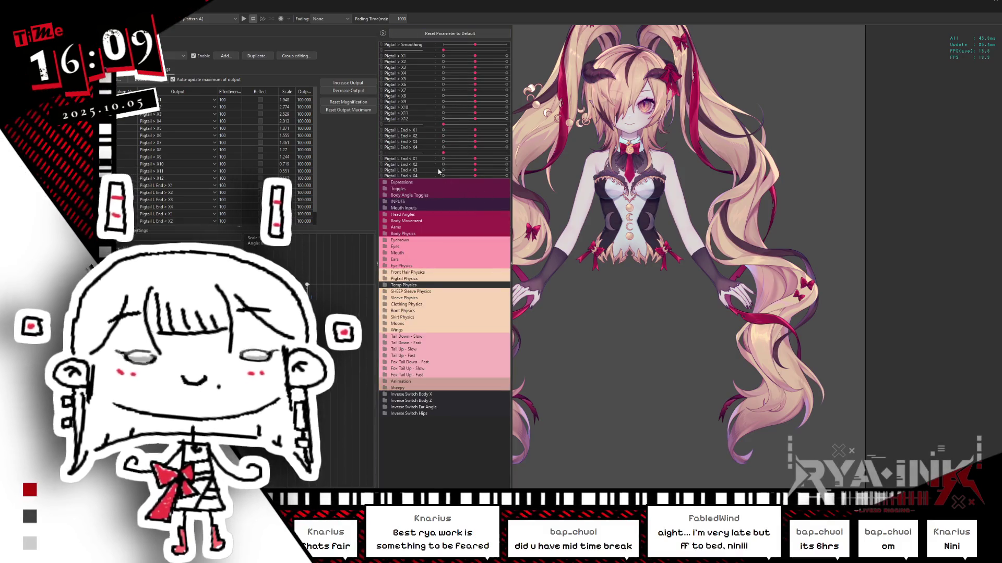
mouse_move(818, 270)
mouse_down()
mouse_move(638, 276)
mouse_move(840, 239)
mouse_move(602, 273)
mouse_up()
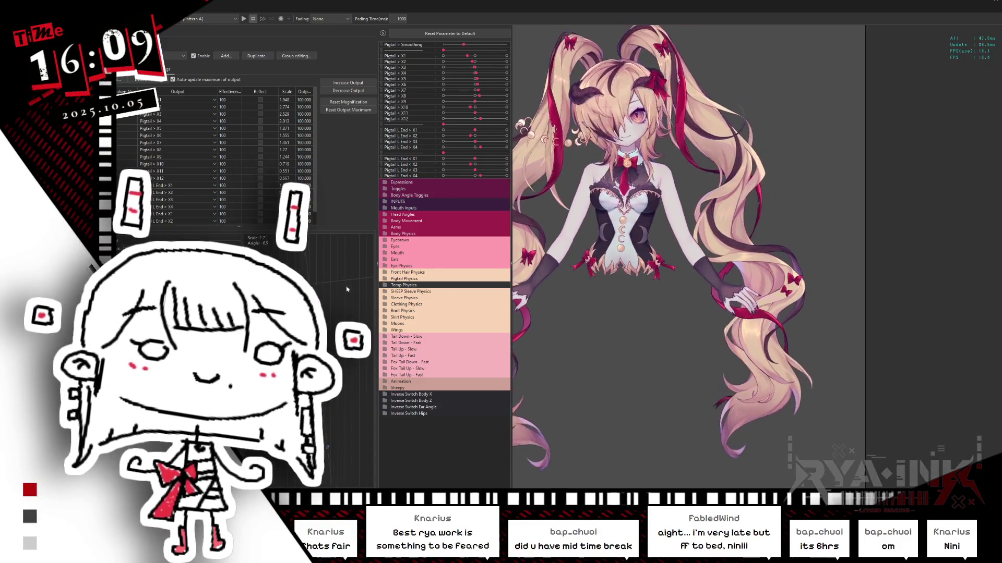
click(453, 277)
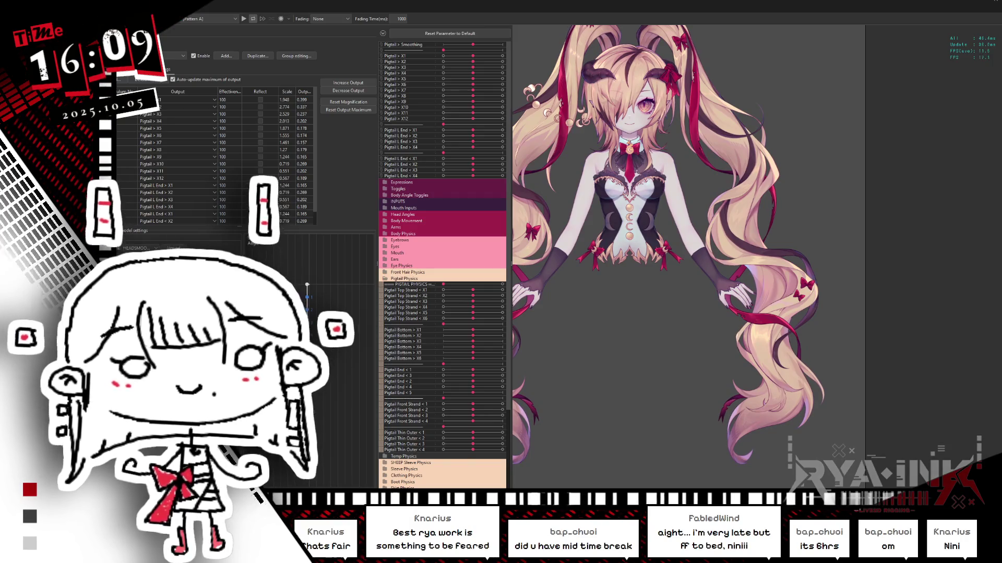
Drag the model in various directions to watch the pigtails swing and settle.
drag(656, 272, 720, 265)
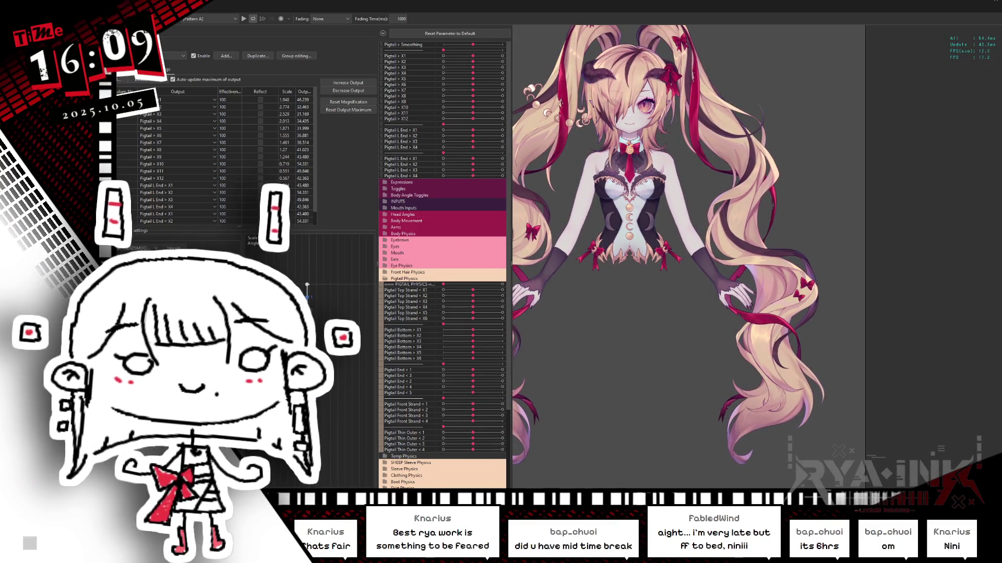
mouse_move(652, 271)
mouse_down()
mouse_move(602, 272)
mouse_move(814, 219)
mouse_move(543, 293)
mouse_up()
mouse_move(689, 391)
mouse_down()
mouse_move(747, 206)
mouse_move(719, 159)
mouse_move(724, 372)
mouse_up()
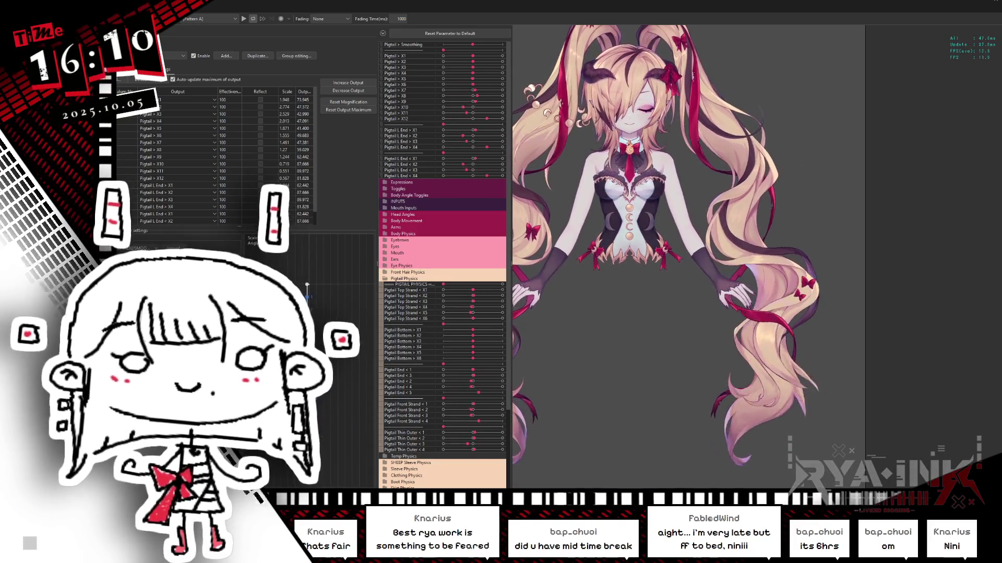
mouse_move(652, 295)
mouse_down()
mouse_move(725, 289)
mouse_move(716, 341)
mouse_up()
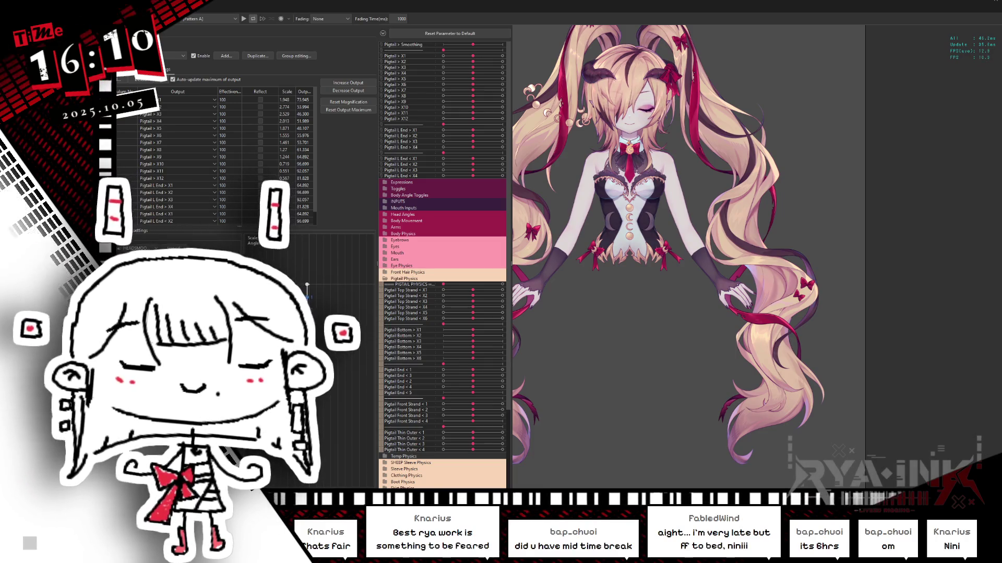
mouse_move(743, 208)
mouse_down()
mouse_move(805, 212)
mouse_move(824, 225)
mouse_up()
mouse_move(880, 262)
mouse_down()
mouse_move(564, 274)
mouse_move(593, 255)
mouse_up()
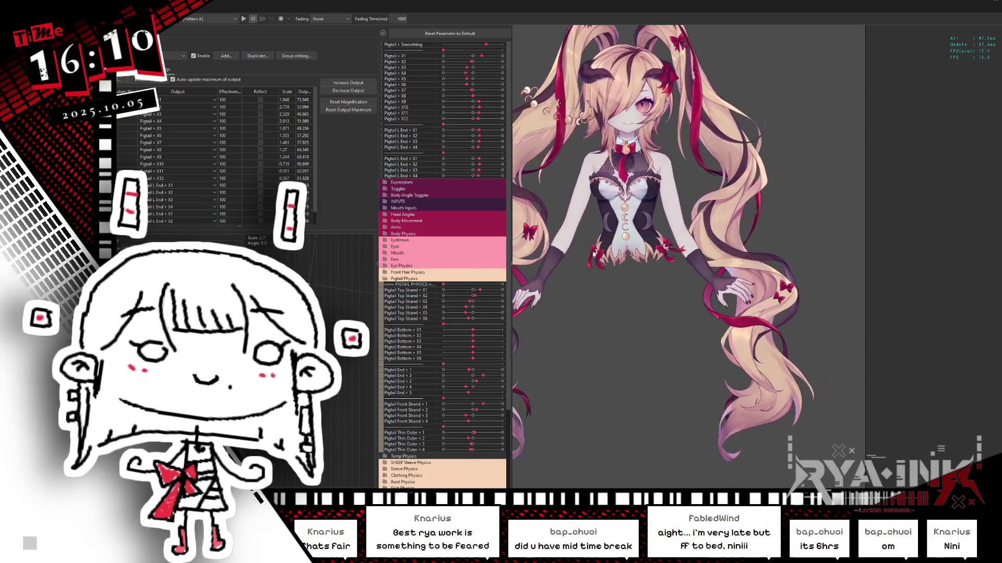
drag(971, 261, 548, 339)
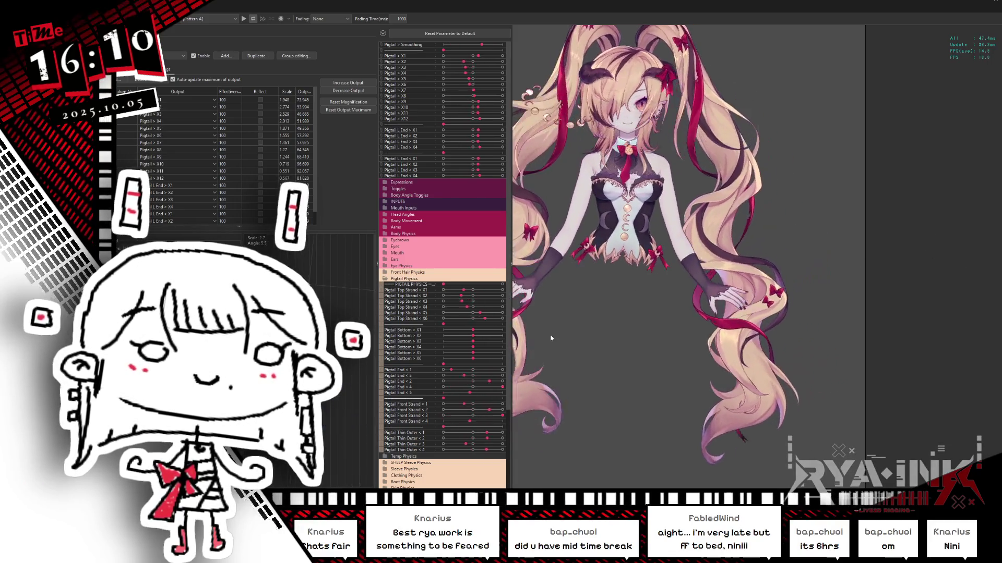
mouse_move(624, 253)
mouse_down()
mouse_move(587, 358)
mouse_move(594, 315)
mouse_up()
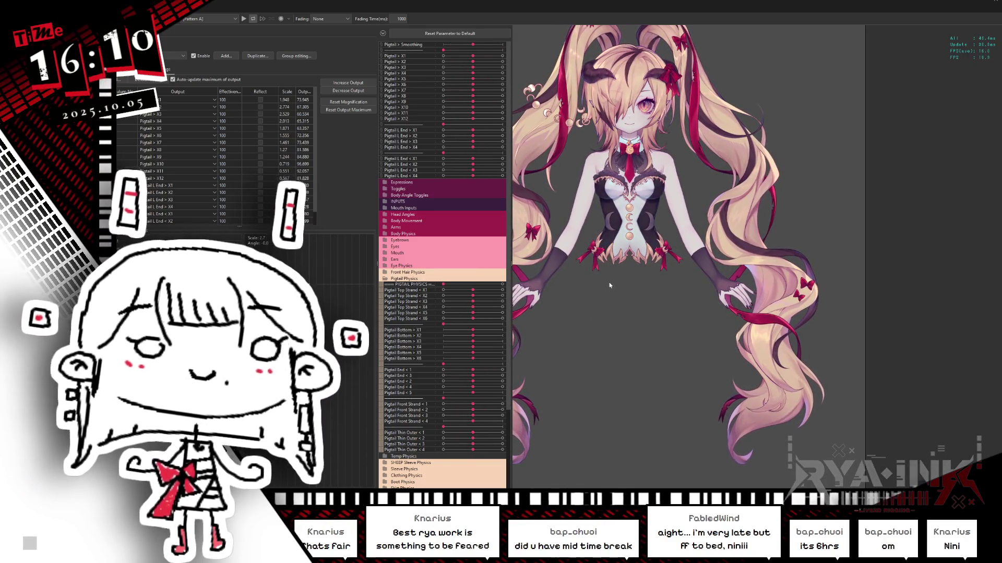
mouse_move(609, 275)
mouse_down()
mouse_move(703, 189)
mouse_move(705, 475)
mouse_move(745, 329)
mouse_move(700, 154)
mouse_move(691, 170)
mouse_up()
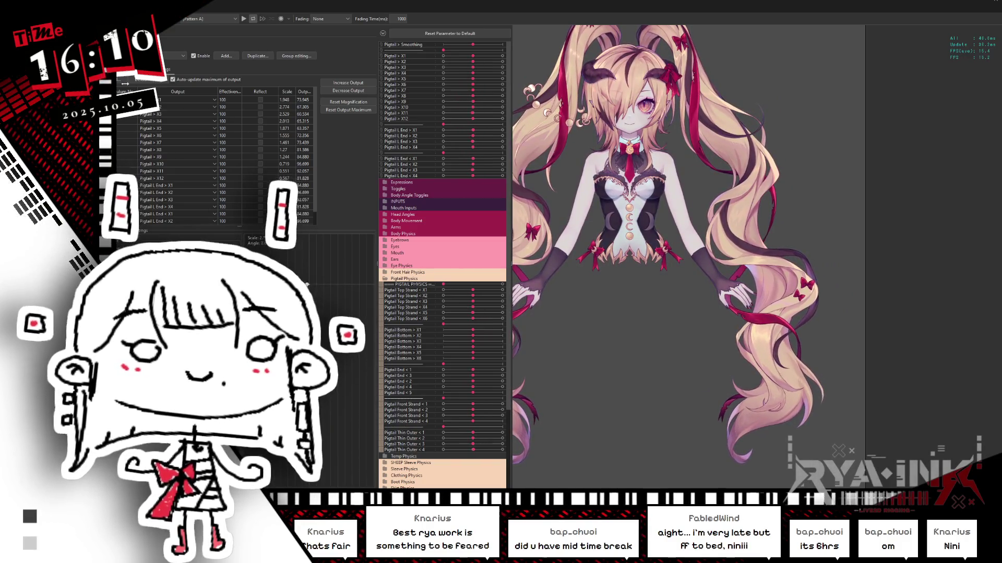
Replace the pigtail group's second input Head Y Phys Delay 2 with Head Y Aug.
click(130, 79)
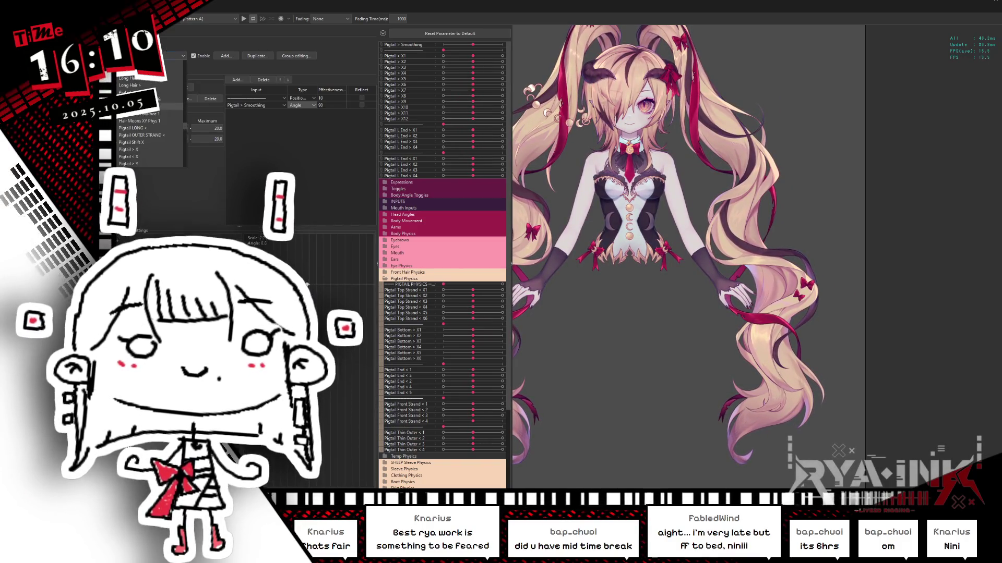
click(255, 106)
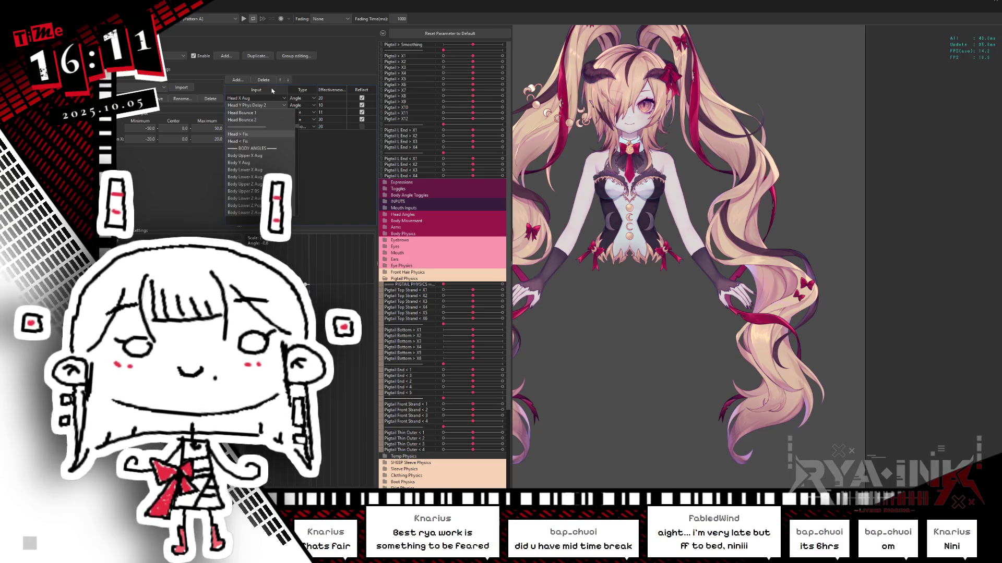
click(246, 163)
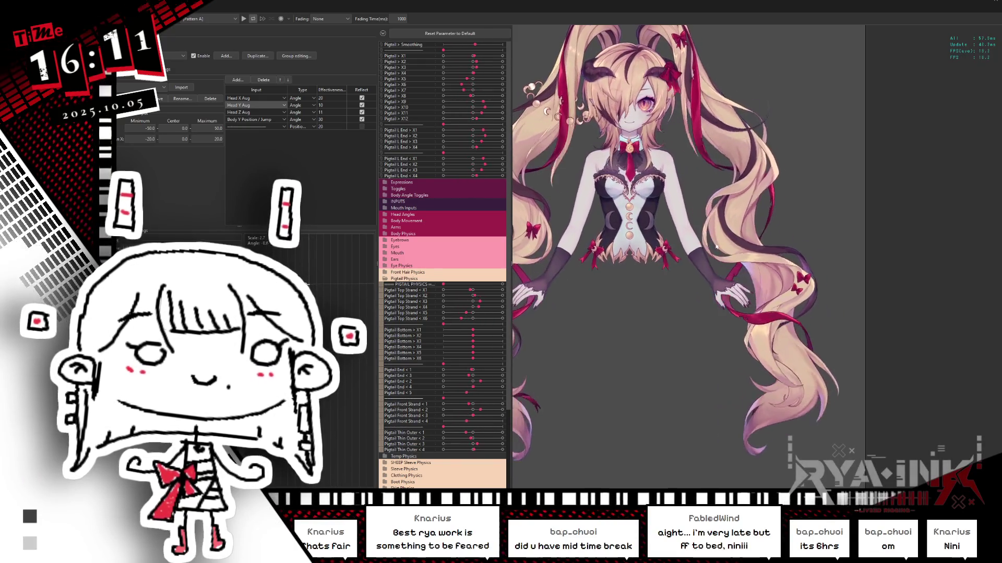
Drag the model up, sideways and down to test the new pigtail swing.
drag(716, 201, 733, 144)
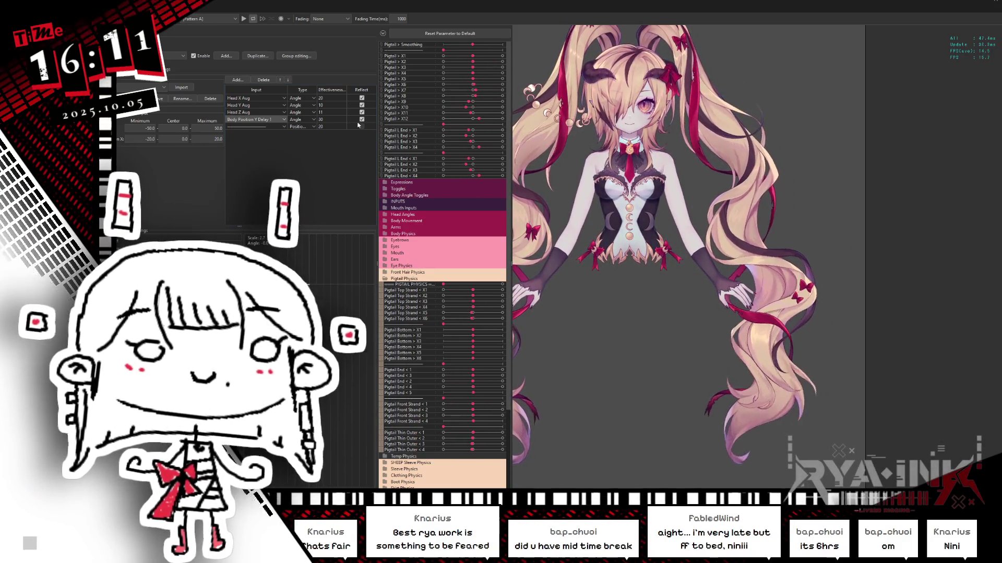
mouse_move(600, 173)
mouse_down()
mouse_move(713, 205)
mouse_move(729, 112)
mouse_move(705, 121)
mouse_move(697, 311)
mouse_move(693, 176)
mouse_move(627, 166)
mouse_up()
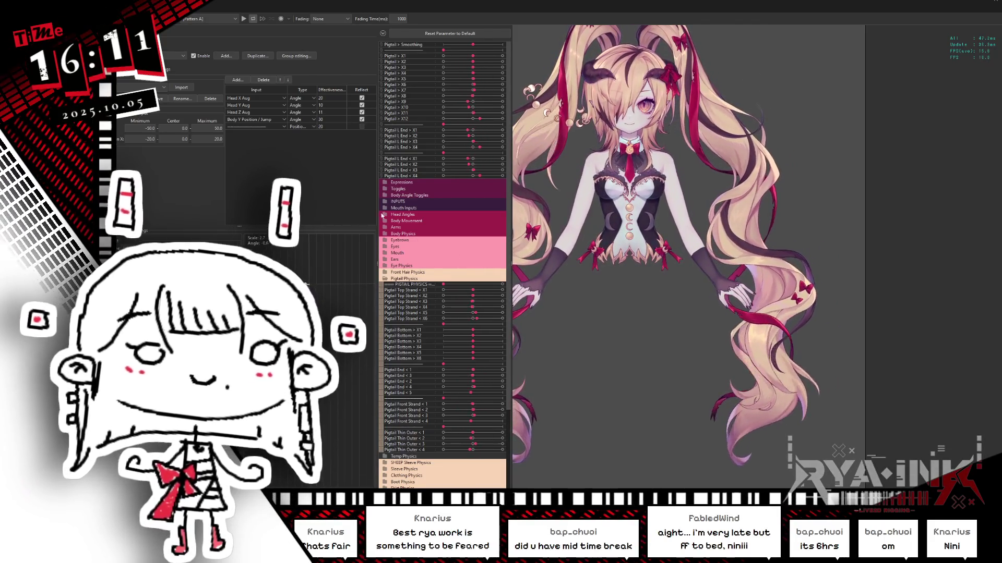
mouse_move(693, 249)
mouse_down()
mouse_move(734, 434)
mouse_move(762, 86)
mouse_move(716, 308)
mouse_up()
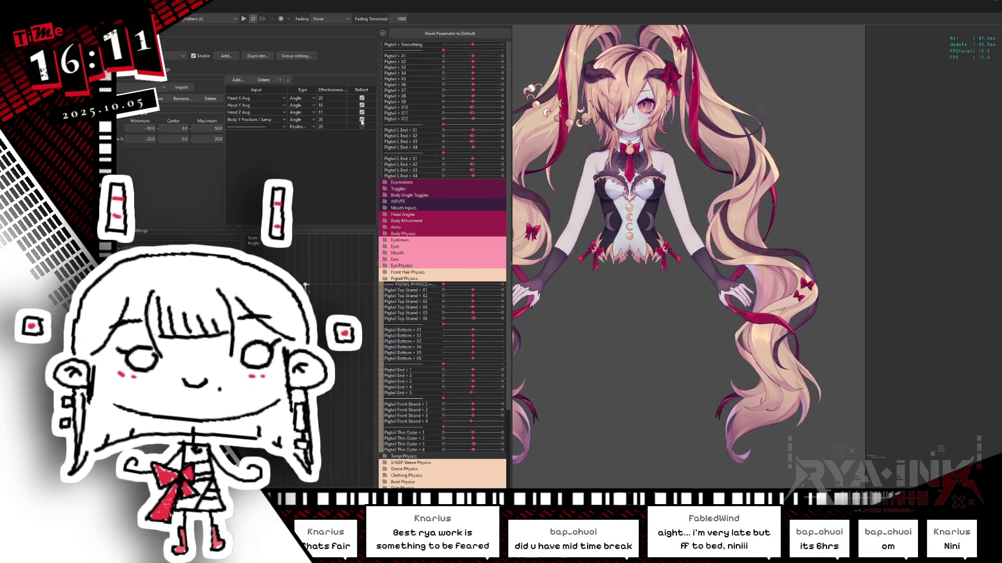
mouse_move(705, 244)
mouse_down()
mouse_move(720, 321)
mouse_move(744, 199)
mouse_move(693, 284)
mouse_move(723, 315)
mouse_up()
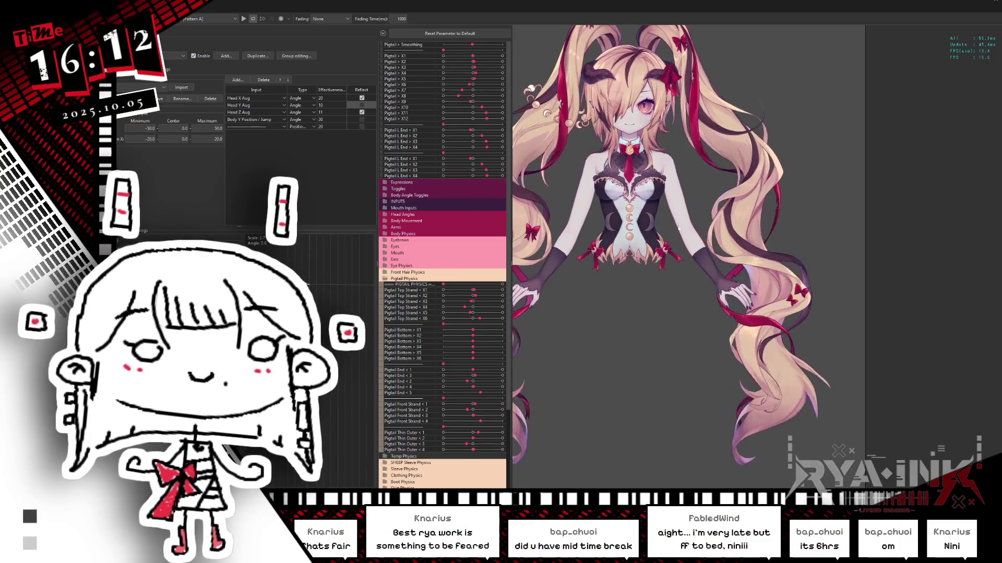
Swing the model several ways to test the pigtails, then show the physics Output settings.
drag(696, 268, 649, 285)
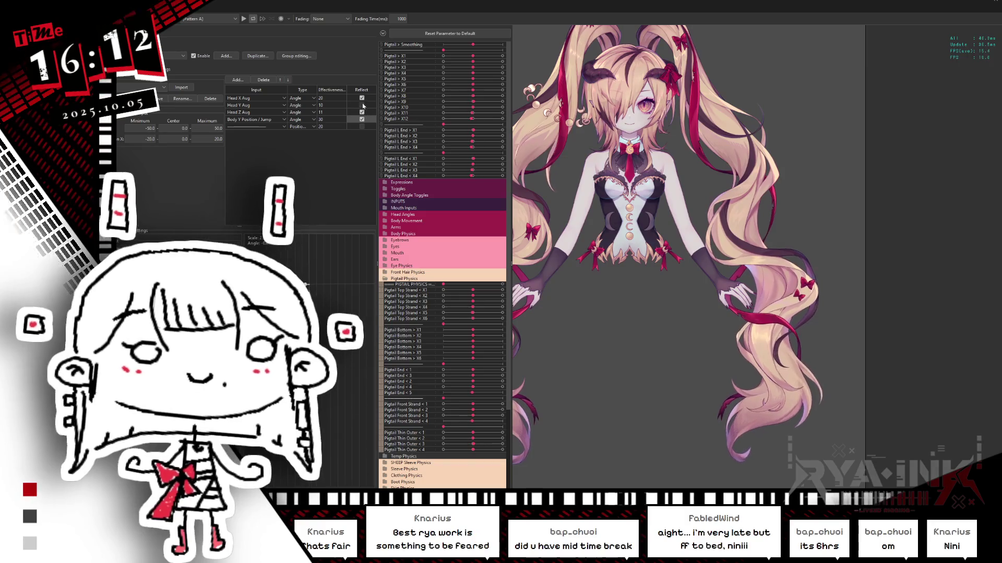
drag(702, 201, 707, 163)
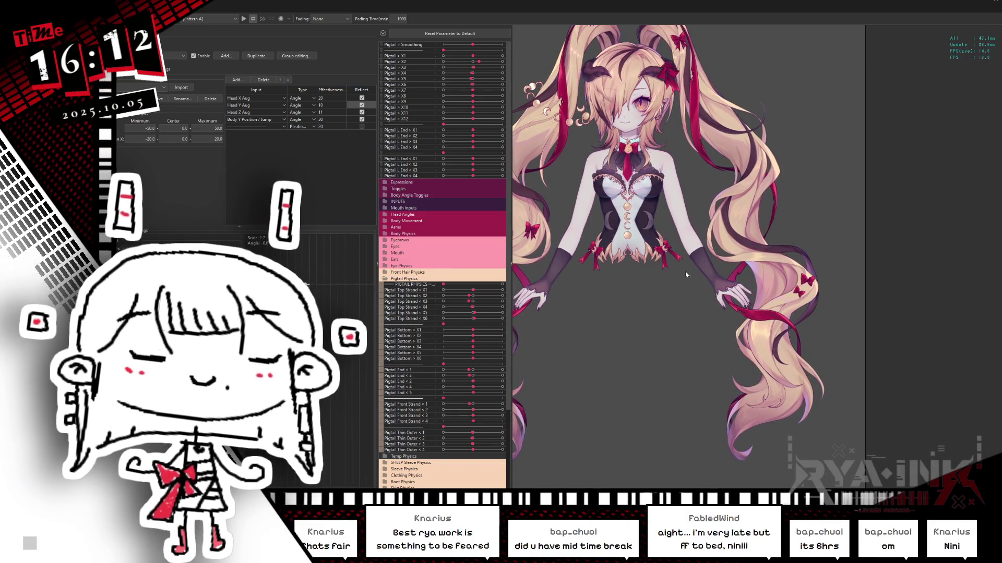
drag(710, 225, 759, 149)
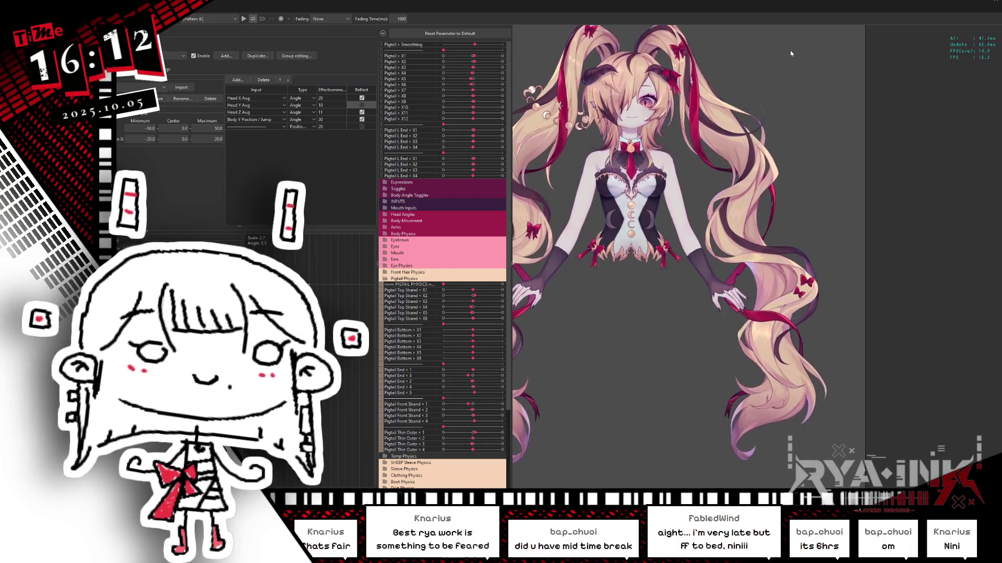
drag(758, 149, 695, 347)
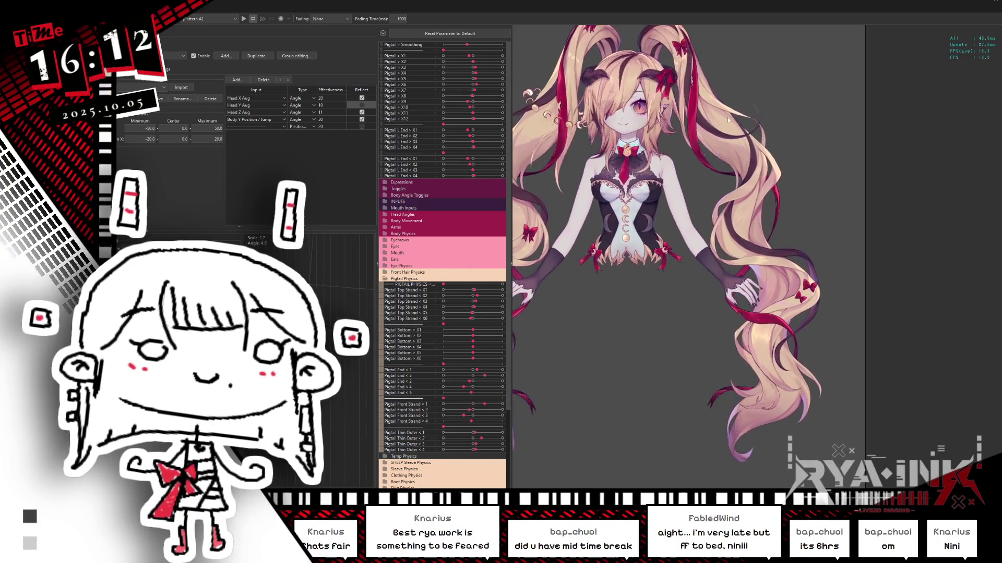
drag(715, 326, 735, 315)
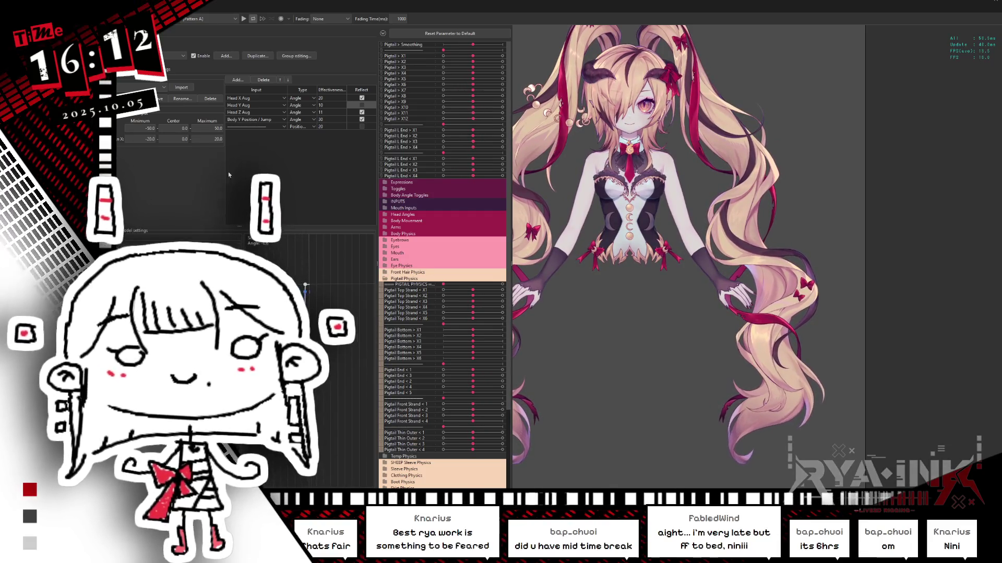
click(152, 69)
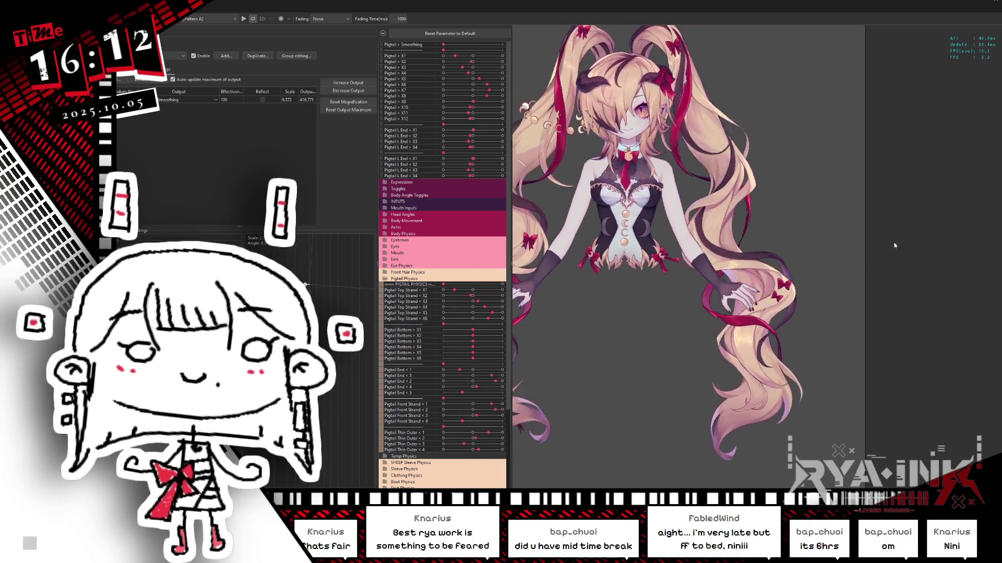
Fit all pigtail output magnifications so each output reaches 100.
drag(600, 307, 746, 266)
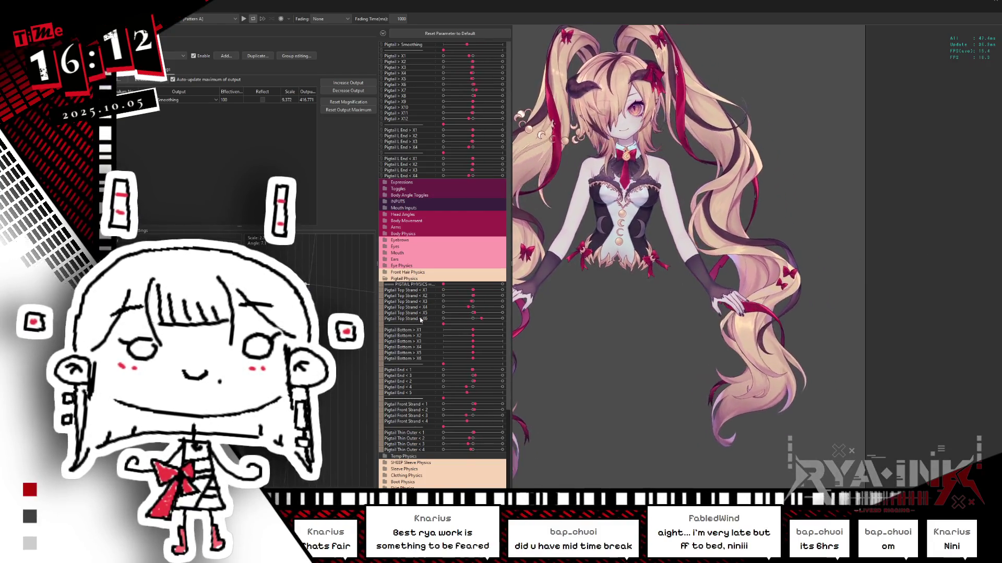
click(348, 90)
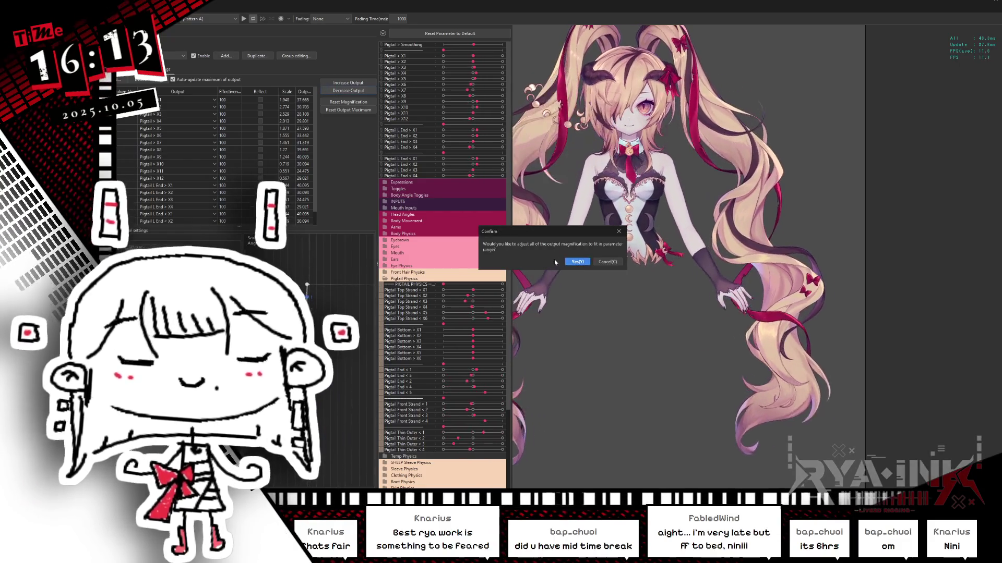
click(568, 262)
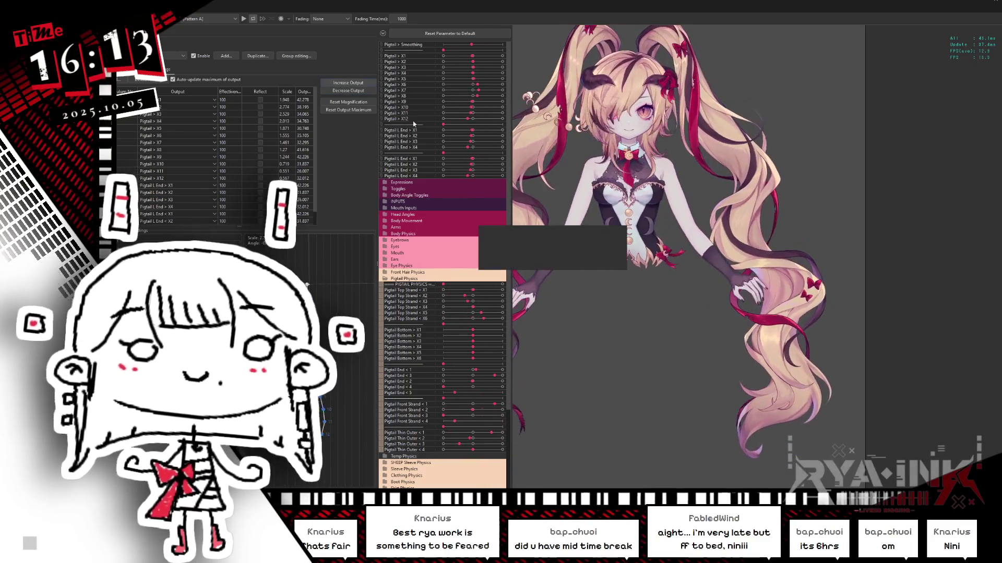
click(576, 258)
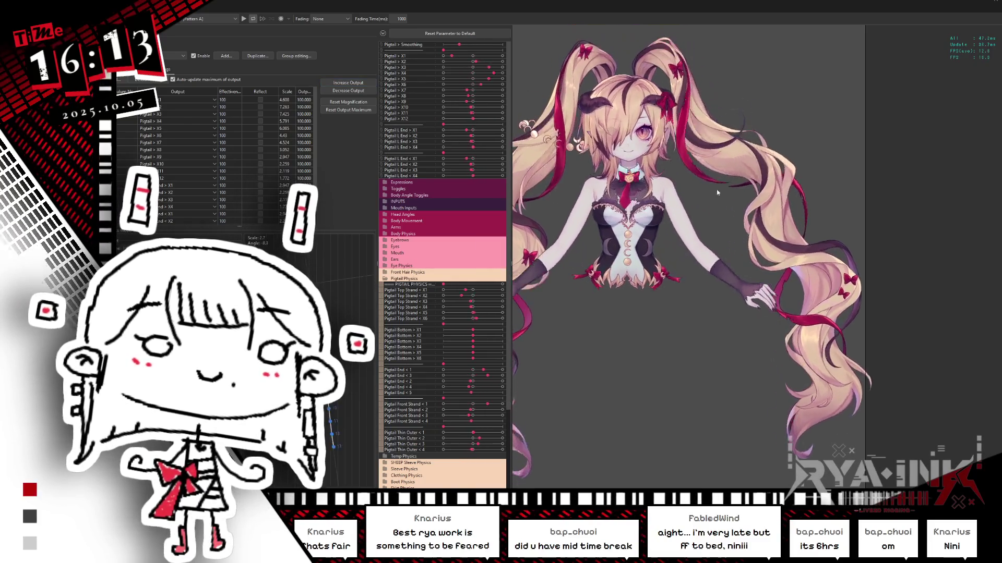
Swing the pigtails to test the rescaled outputs and close the physics settings window.
drag(672, 92, 690, 352)
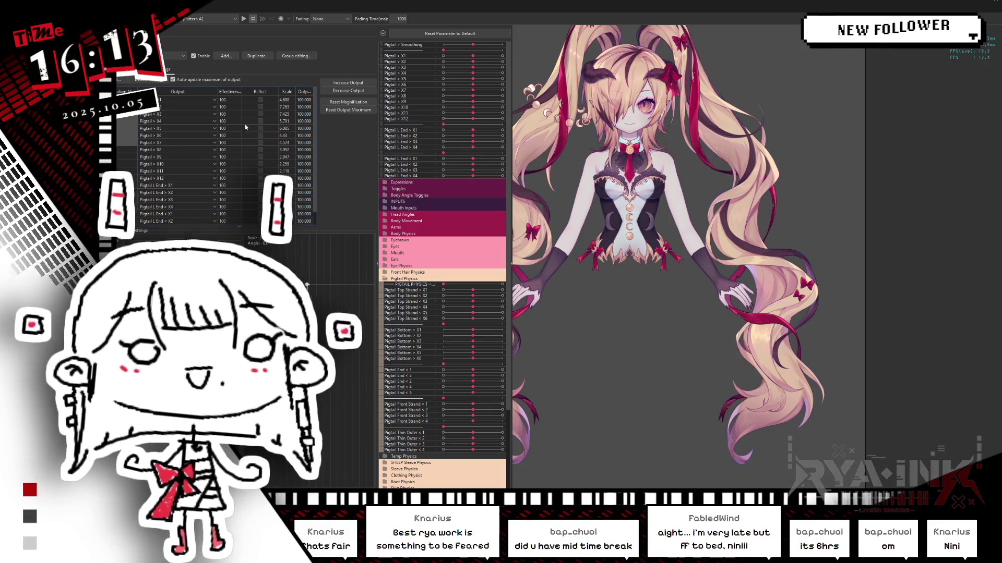
drag(719, 232, 751, 119)
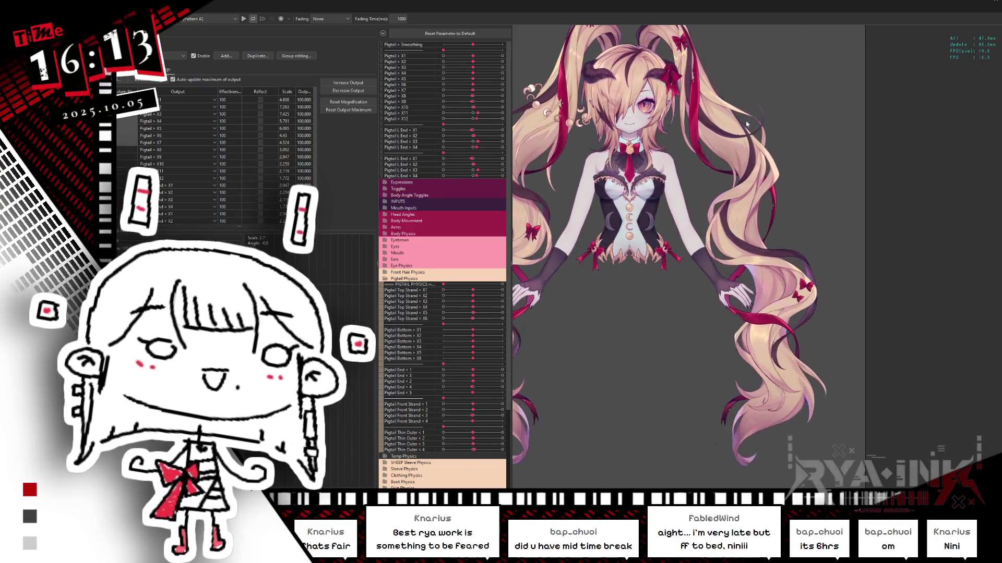
mouse_move(595, 202)
mouse_down()
mouse_move(704, 214)
mouse_move(744, 110)
mouse_move(709, 221)
mouse_move(692, 190)
mouse_up()
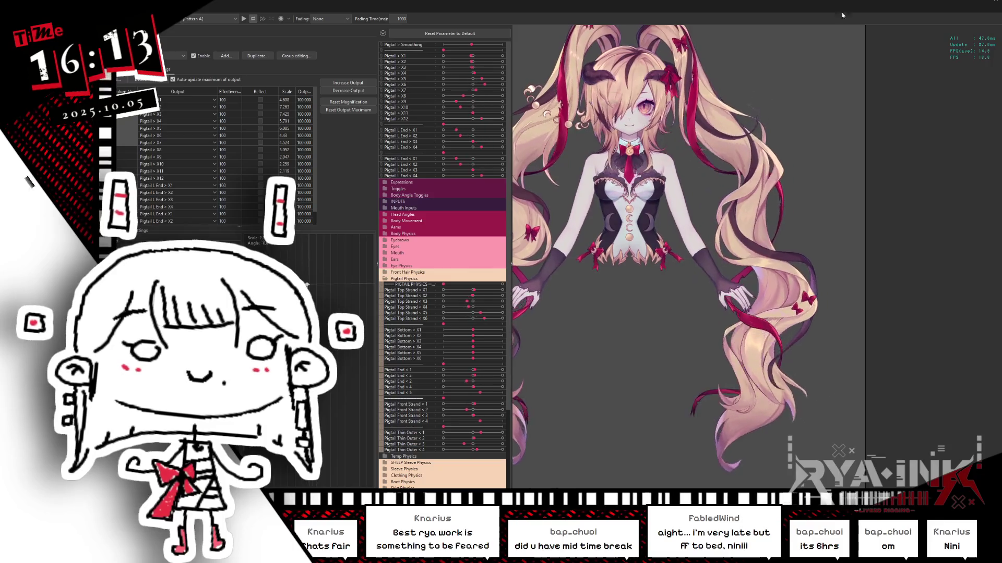
click(998, 4)
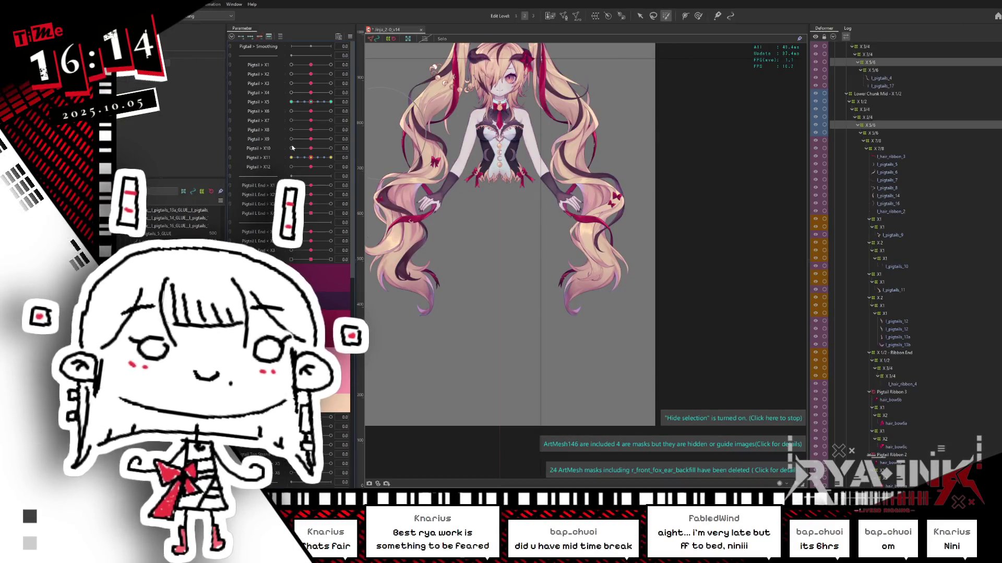
drag(317, 104, 345, 94)
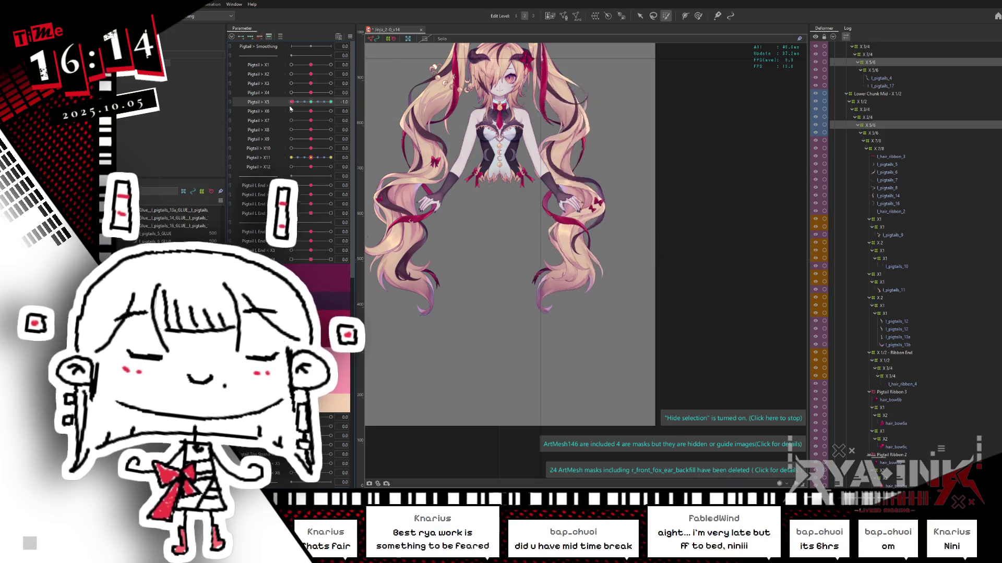
click(314, 104)
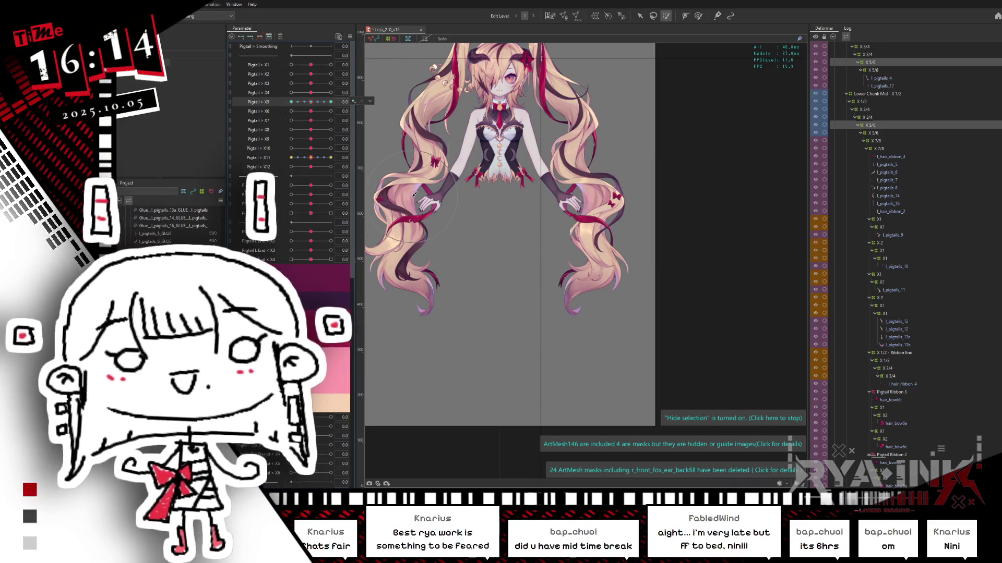
scroll(422, 206, down, 2)
drag(537, 172, 575, 222)
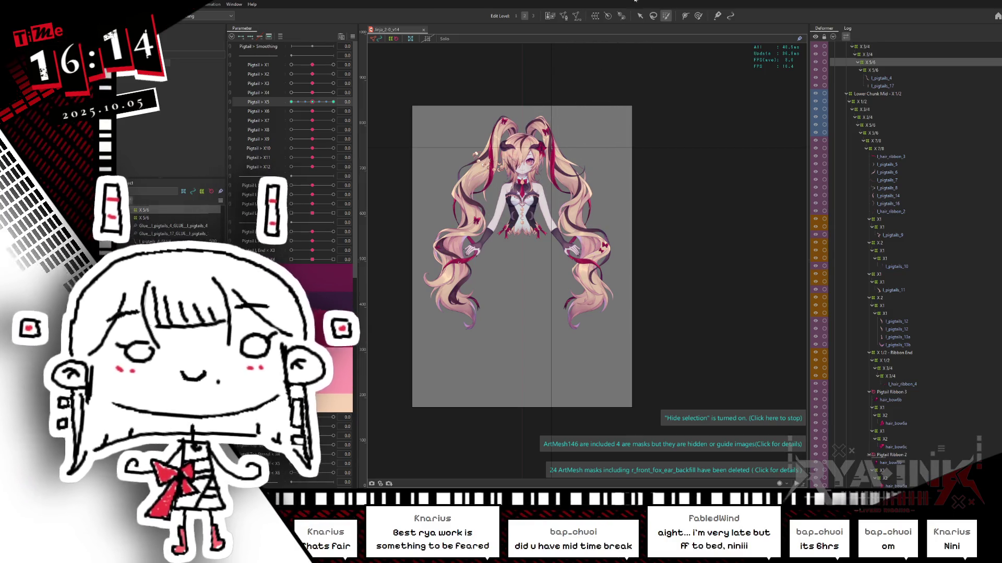
Save the twin-tail model file.
scroll(470, 219, up, 2)
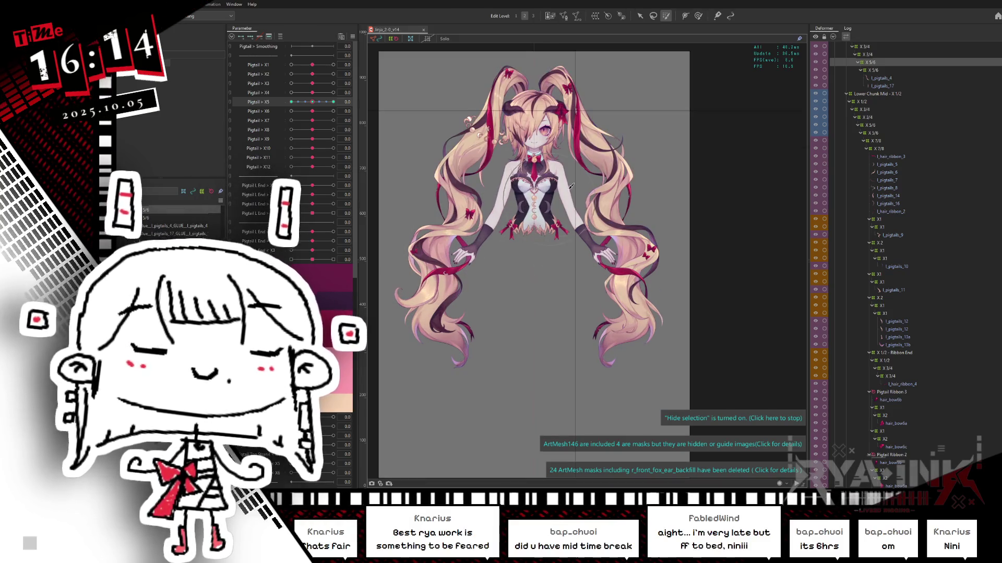
scroll(570, 186, up, 2)
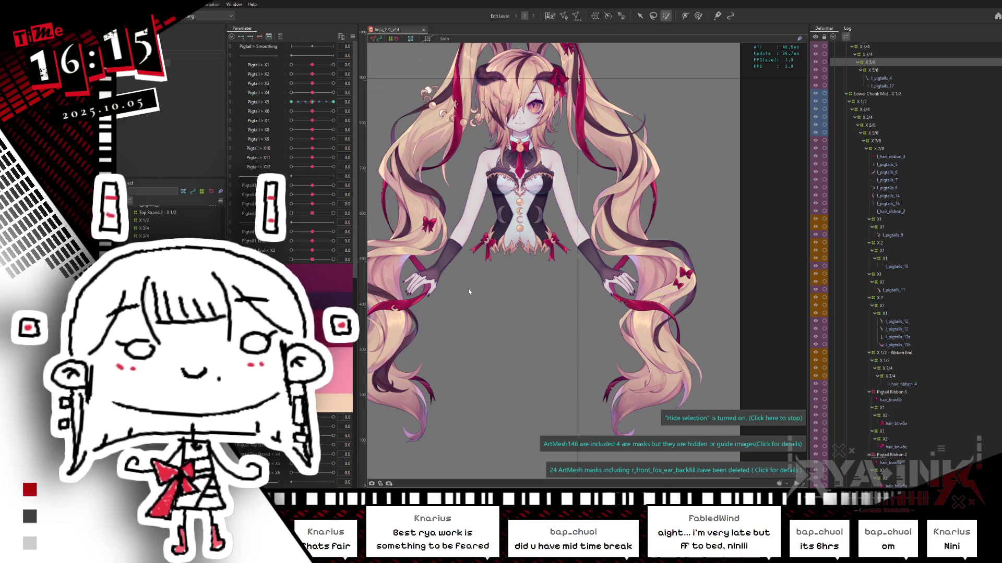
key(ctrl+s)
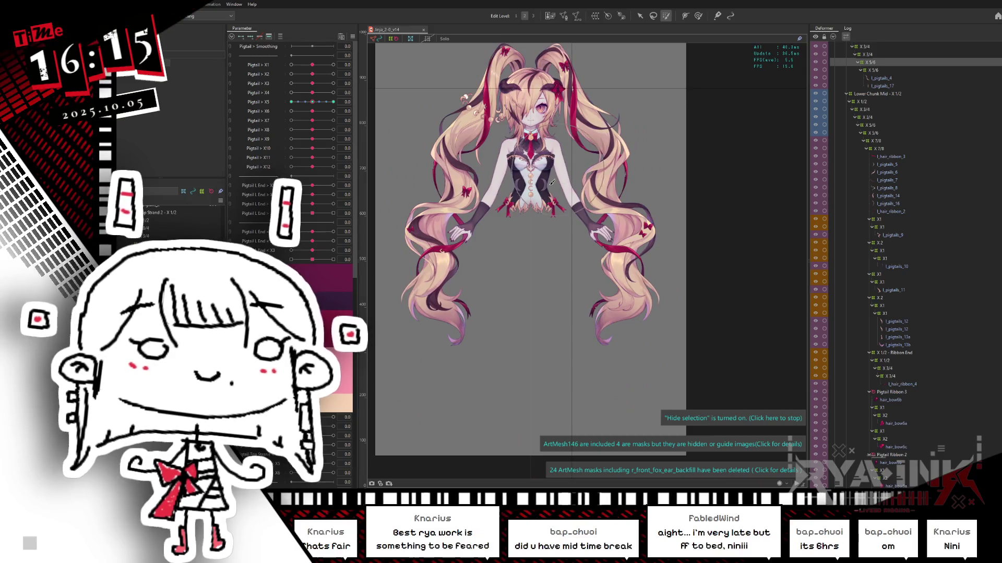
Check the pigtail pose at Pigtail > X5 values -1.0, 0.3 and about 0.2, then save again.
scroll(611, 200, up, 2)
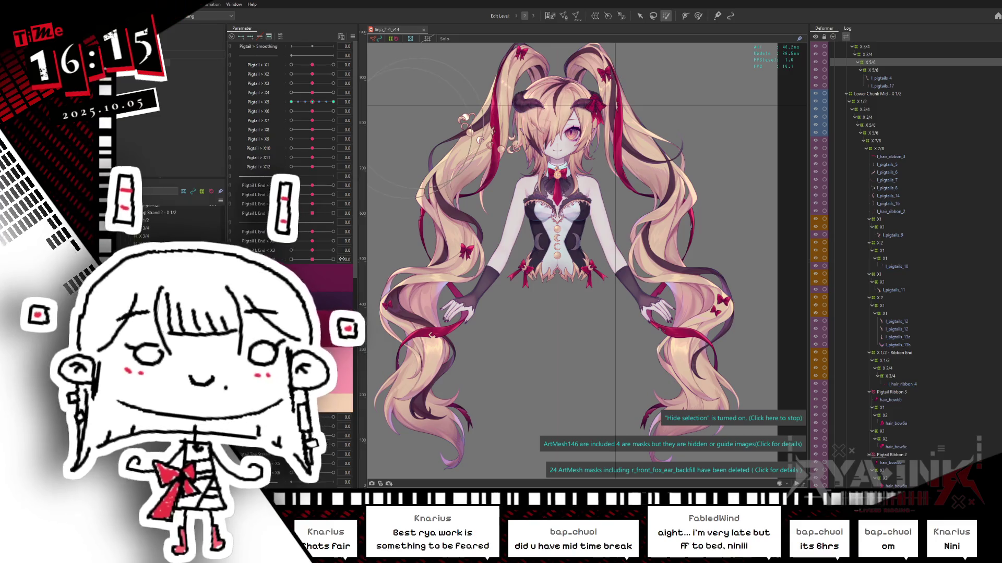
drag(312, 102, 285, 108)
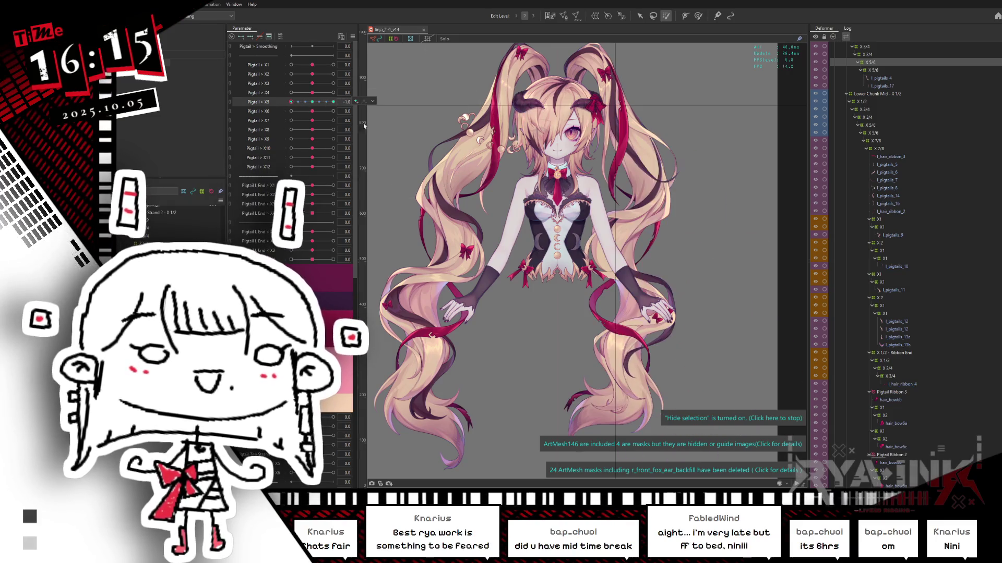
drag(608, 234, 572, 177)
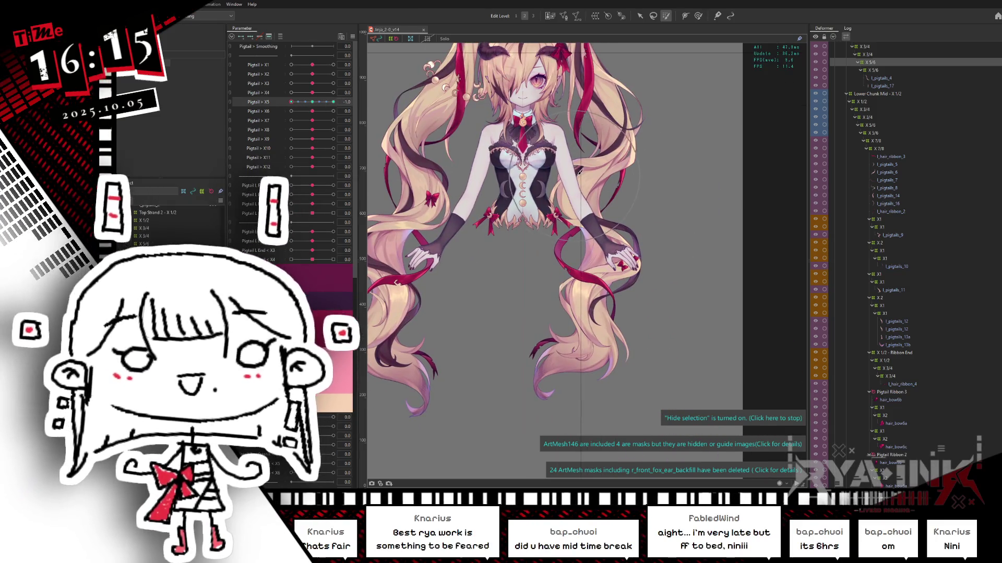
scroll(571, 176, down, 4)
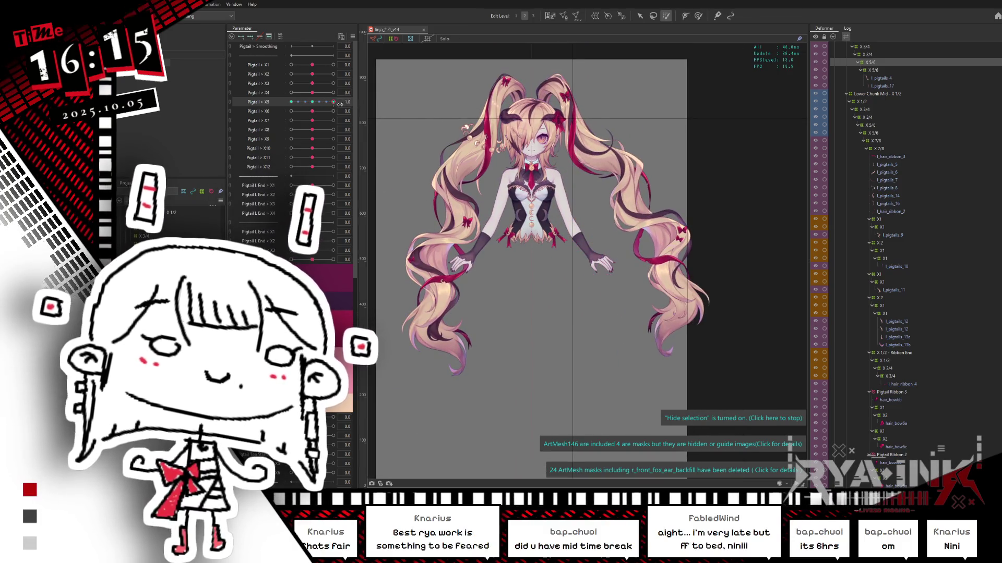
mouse_move(291, 102)
mouse_down()
mouse_move(317, 103)
mouse_move(291, 102)
mouse_up()
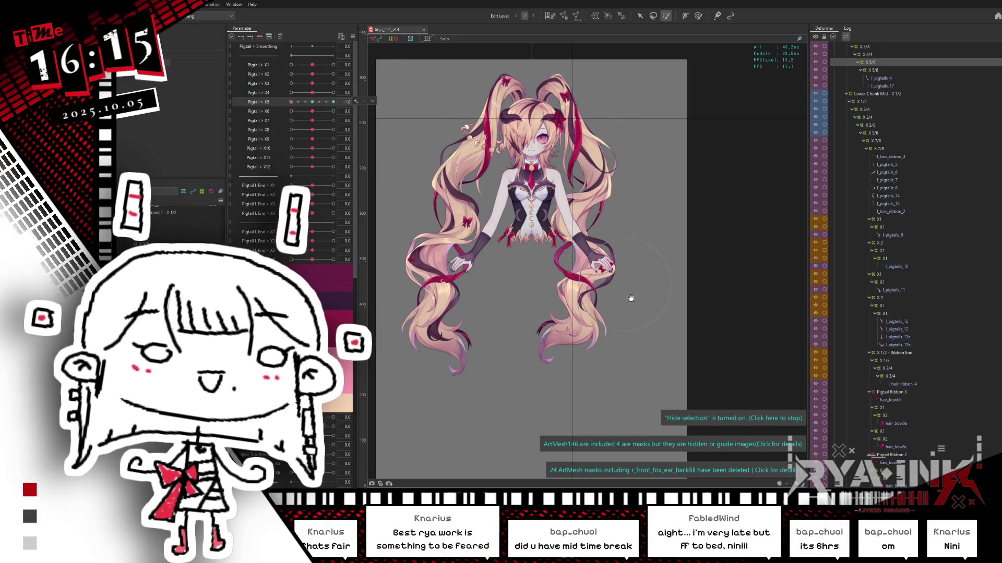
drag(584, 307, 597, 235)
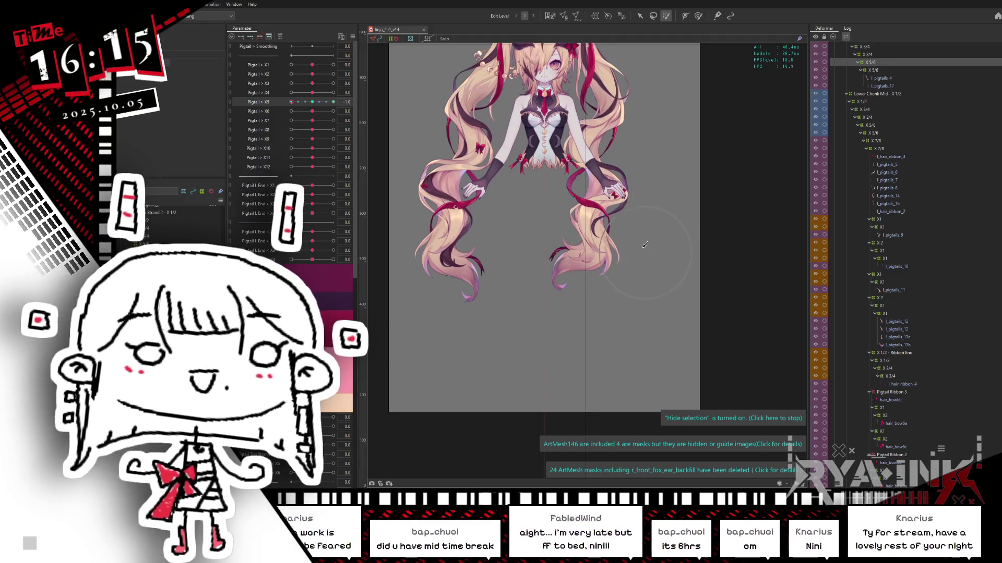
drag(291, 102, 312, 103)
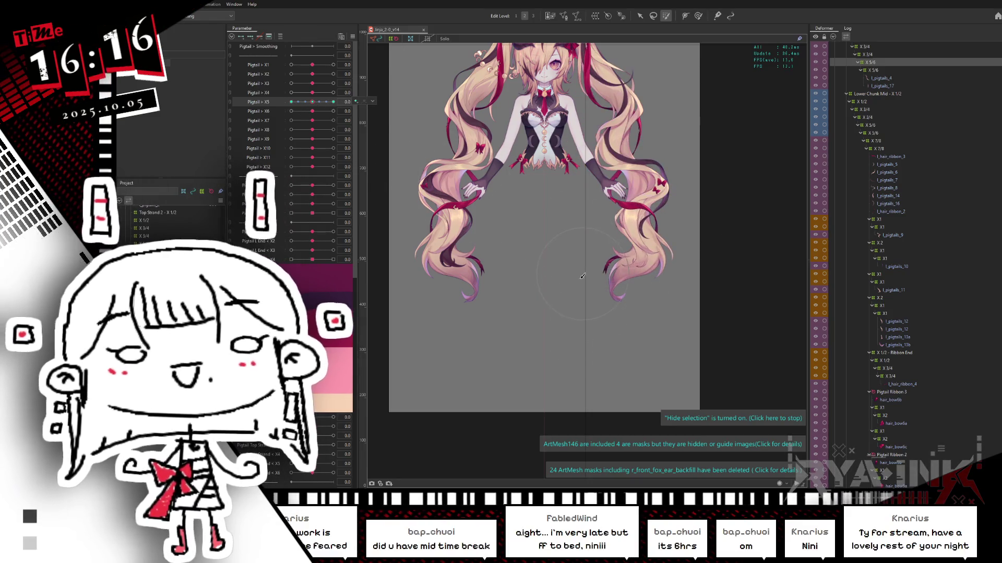
key(ctrl+s)
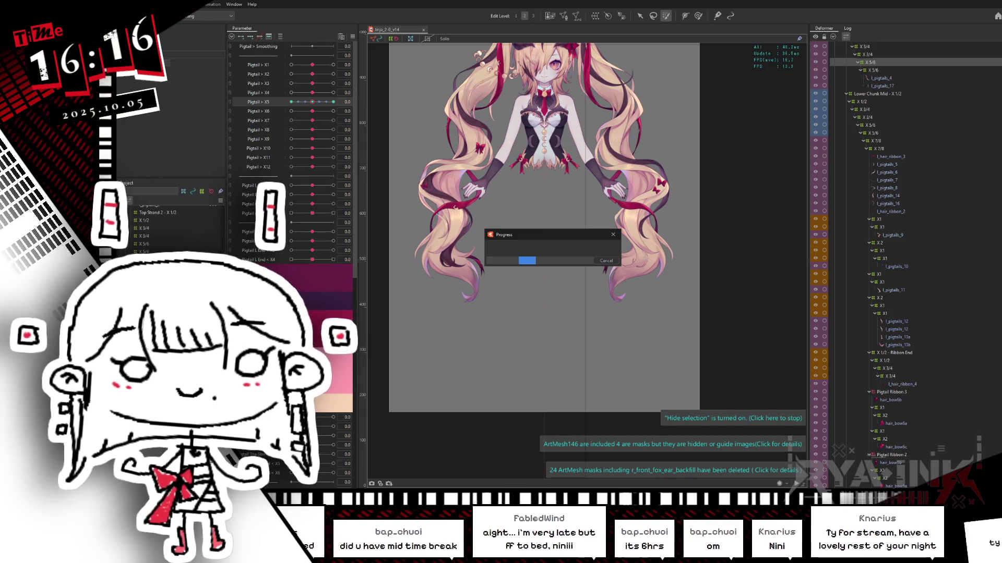